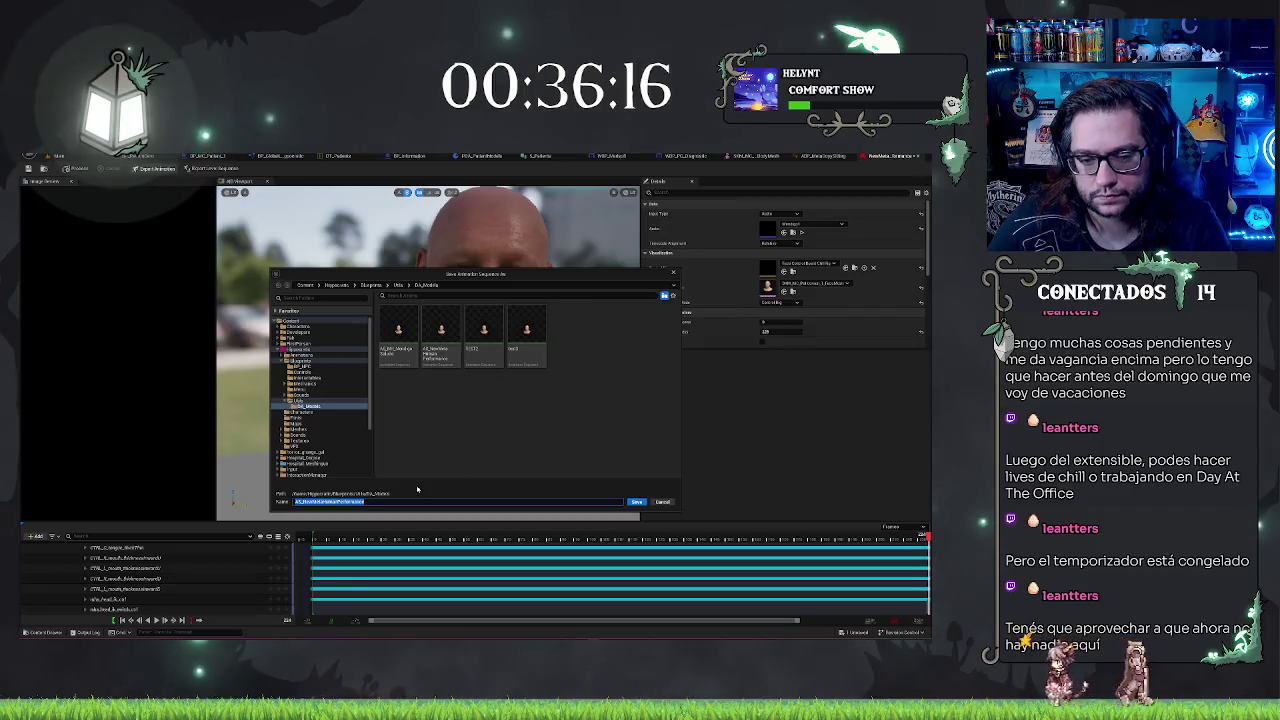
- Export the face performance as a new animation sequence with Linear curve interpolation
{"action": "left_click", "coordinate": [636, 501]}
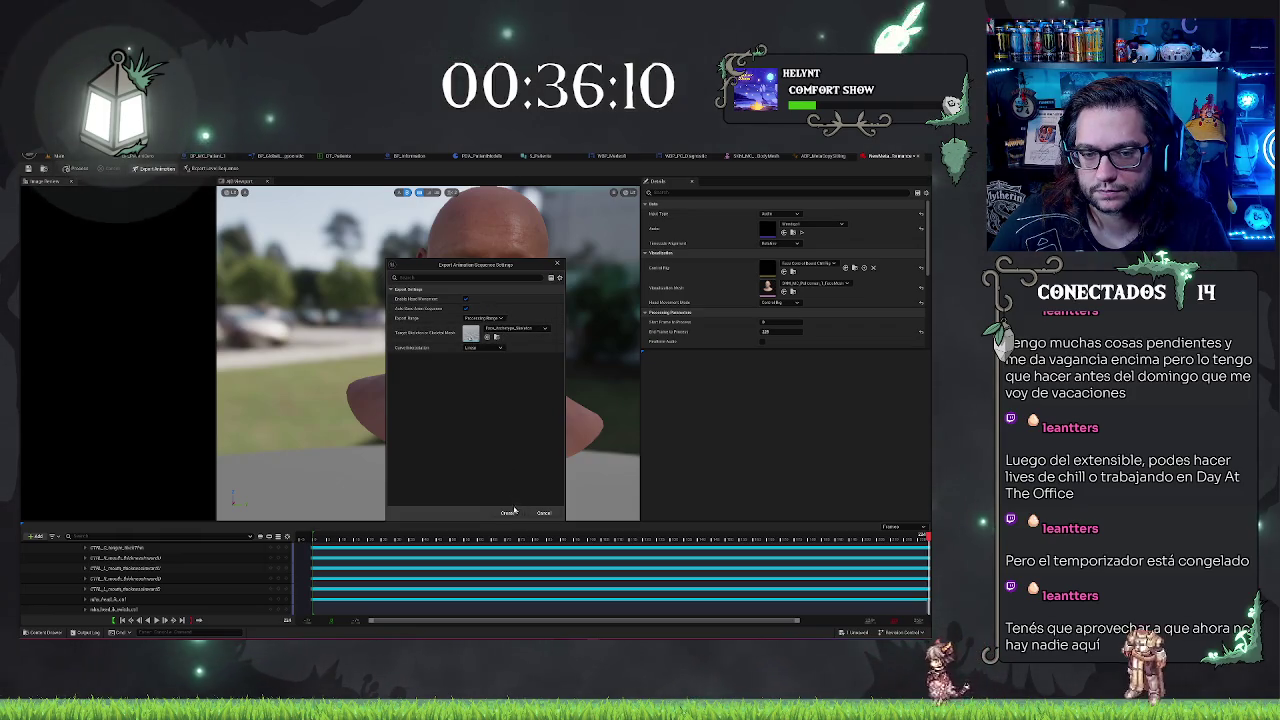
{"action": "left_click", "coordinate": [478, 354]}
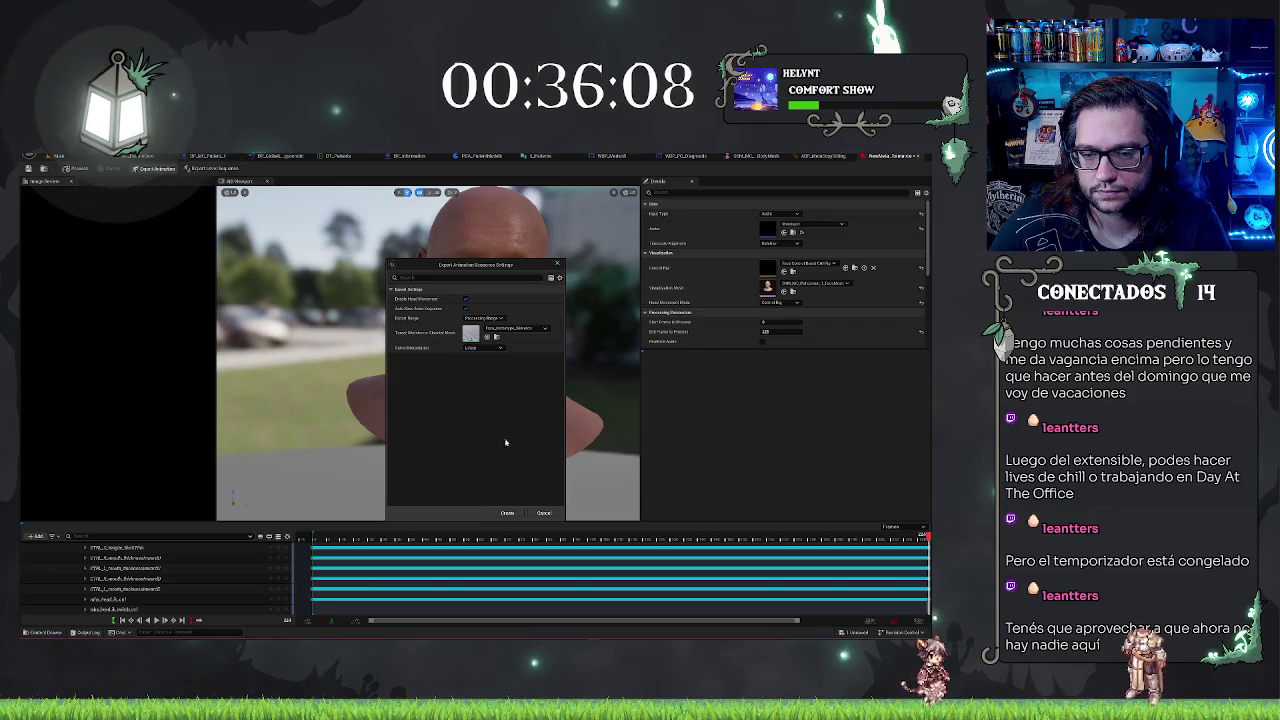
{"action": "left_click", "coordinate": [507, 514]}
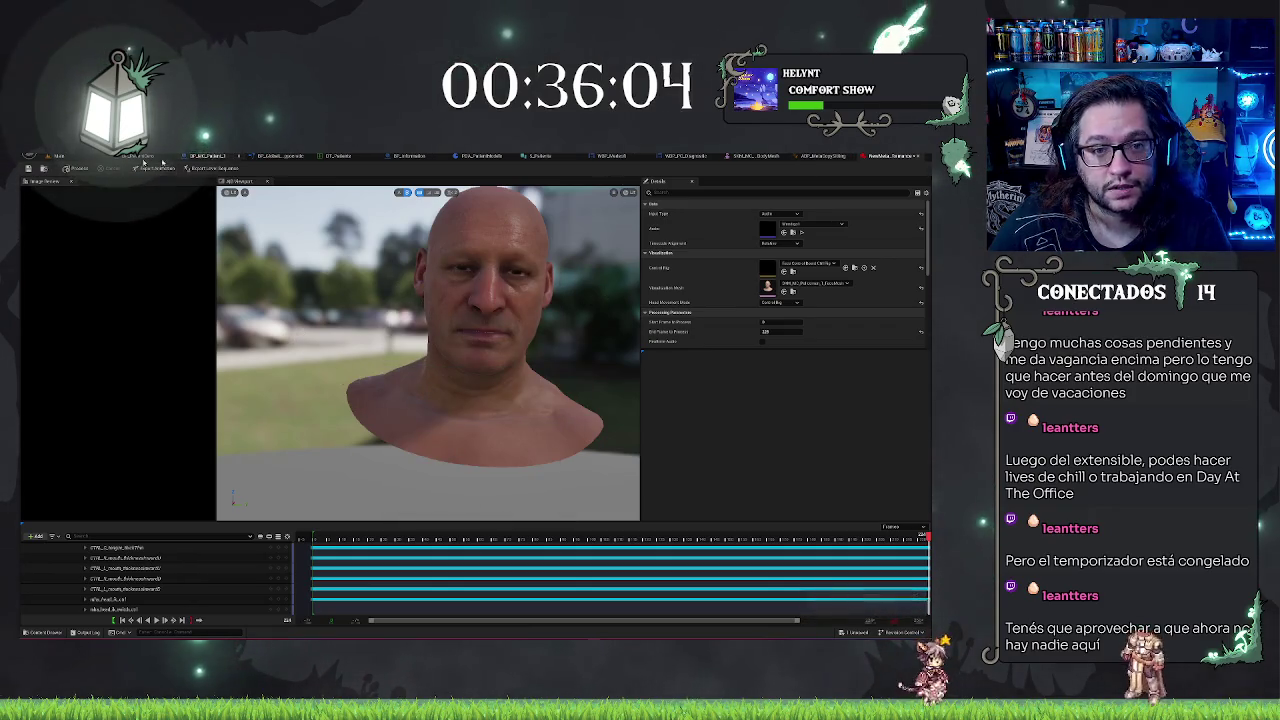
{"action": "left_click", "coordinate": [62, 157]}
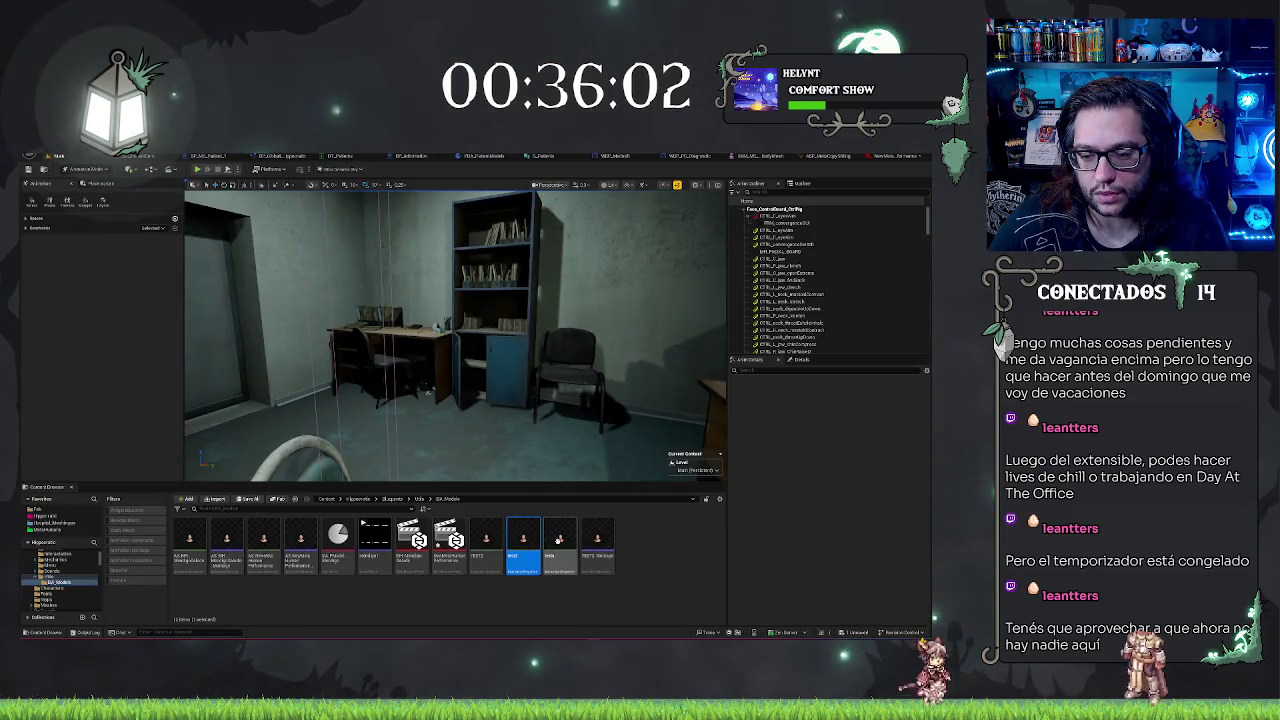
- Create an AnimMontage from the exported face animation, keep its default name, and save it
{"action": "right_click", "coordinate": [555, 540]}
{"action": "mouse_move", "coordinate": [592, 307]}
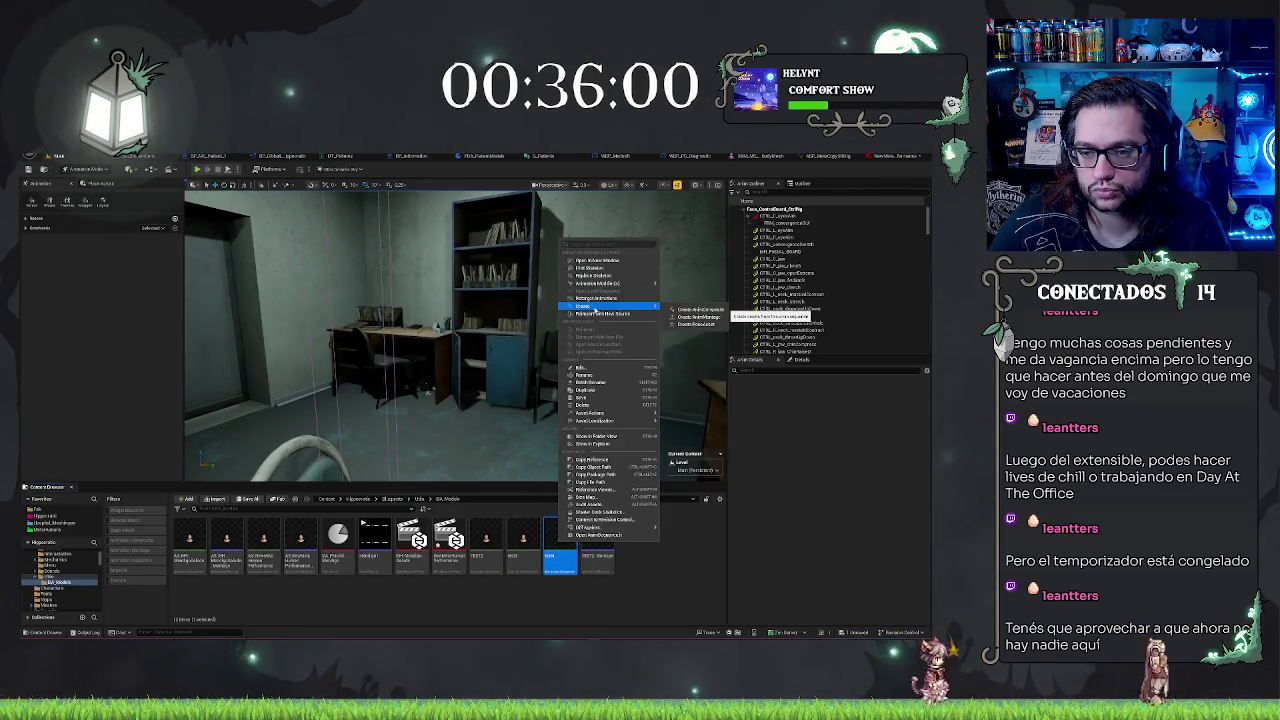
{"action": "left_click", "coordinate": [700, 316]}
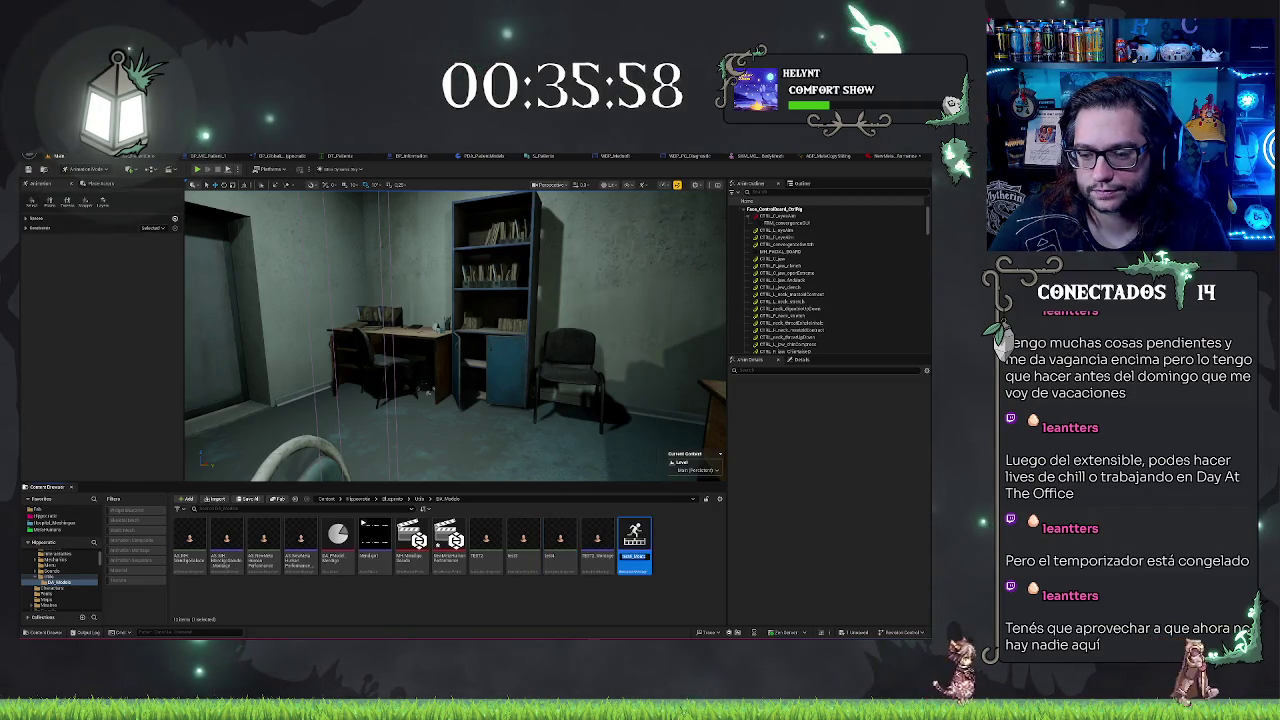
{"action": "key", "text": "Return"}
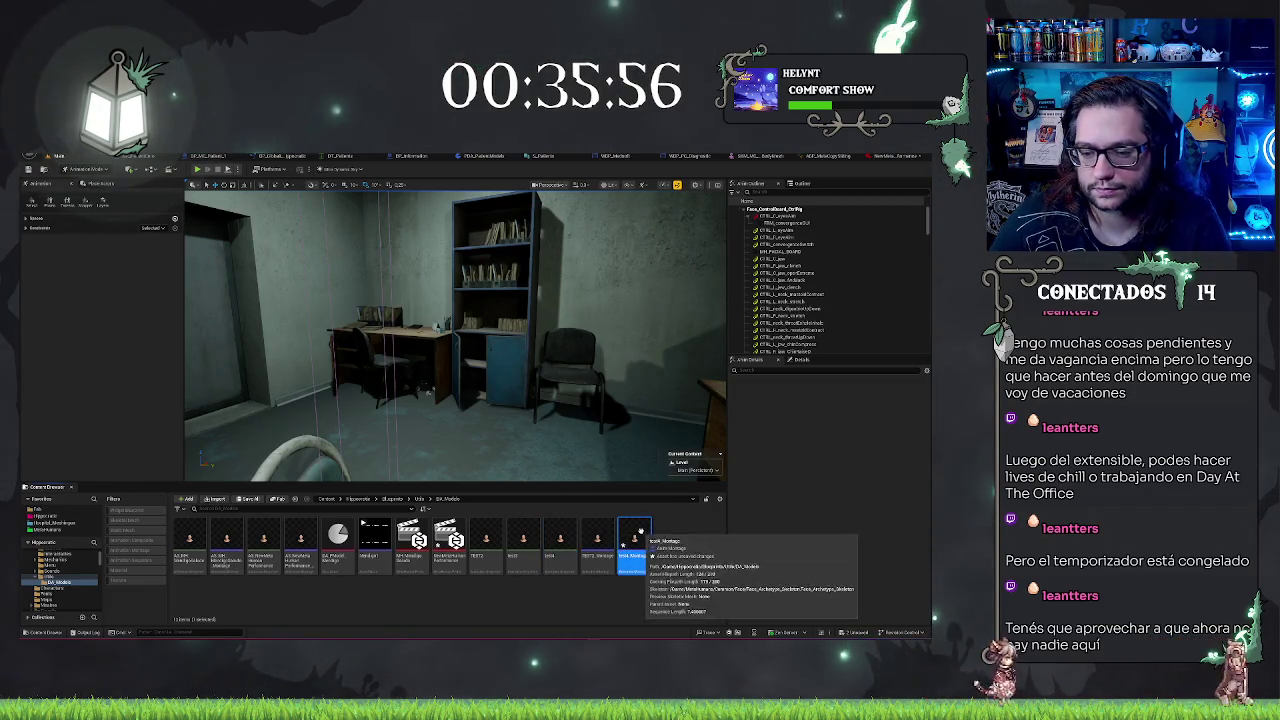
{"action": "key", "text": "ctrl+s"}
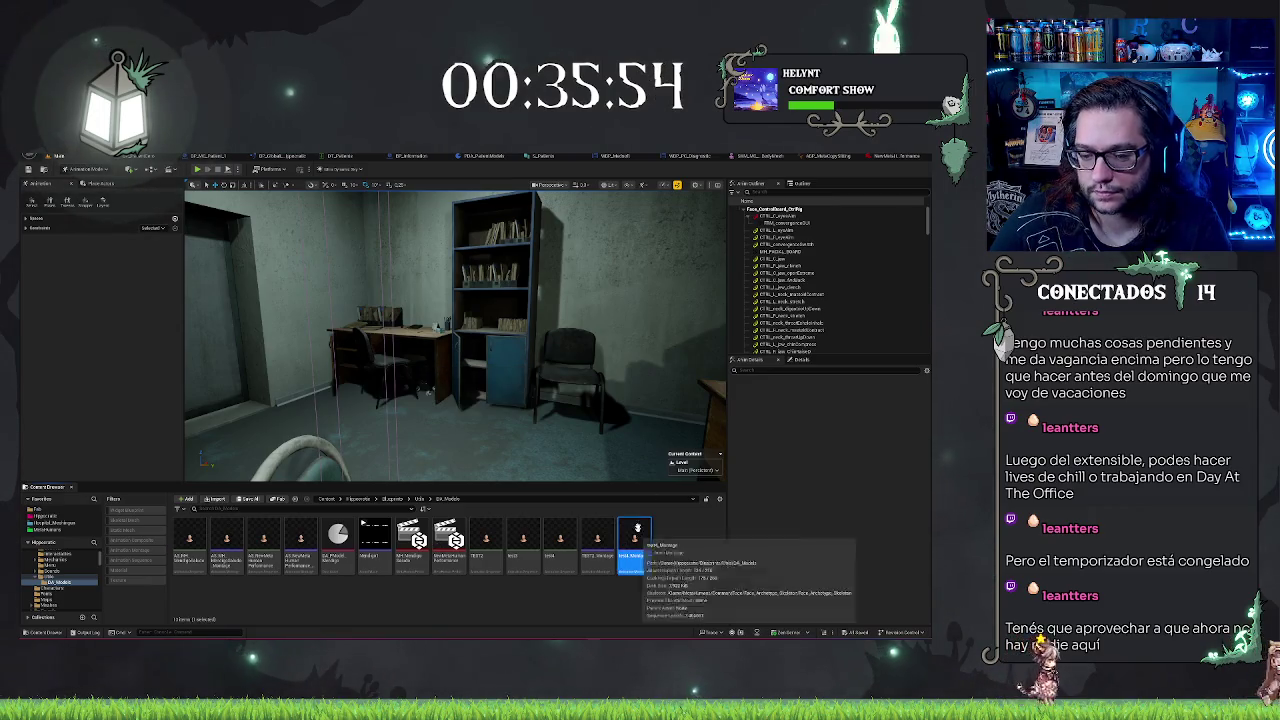
{"action": "left_click", "coordinate": [828, 156]}
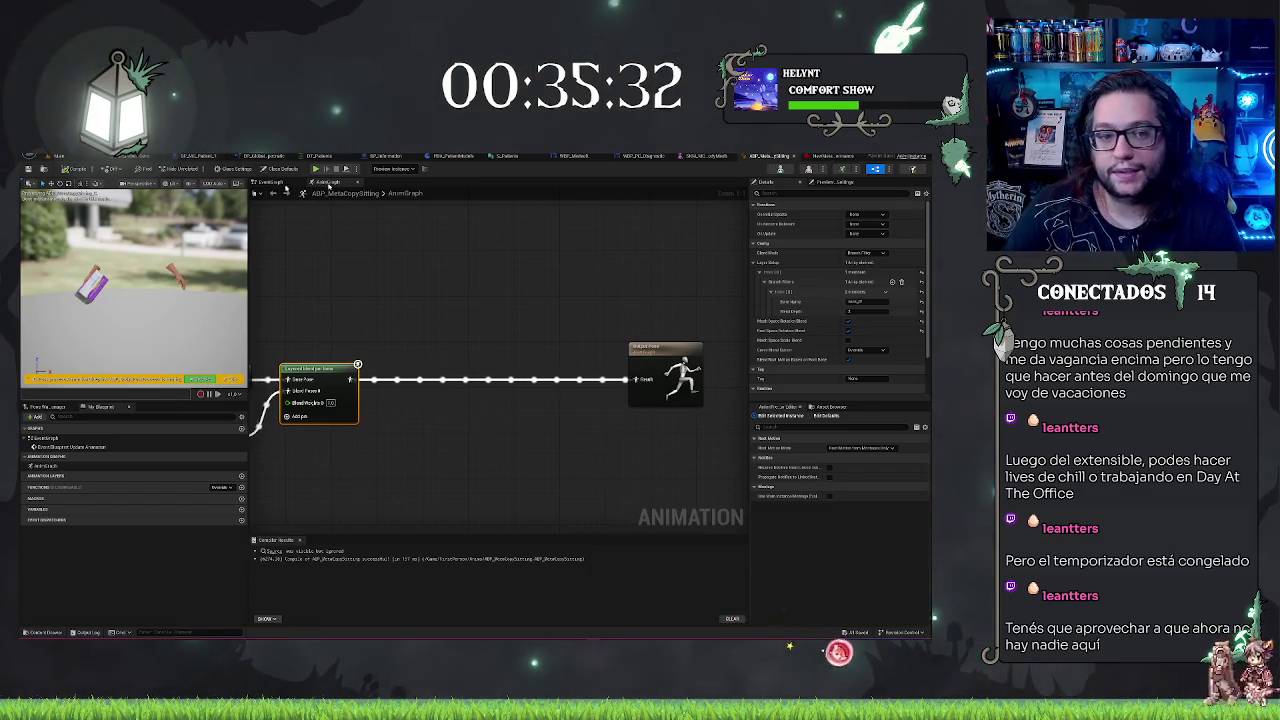
- Review the WBP_PC_Diagnostic event graph, then return to the level editor
{"action": "left_click", "coordinate": [651, 162]}
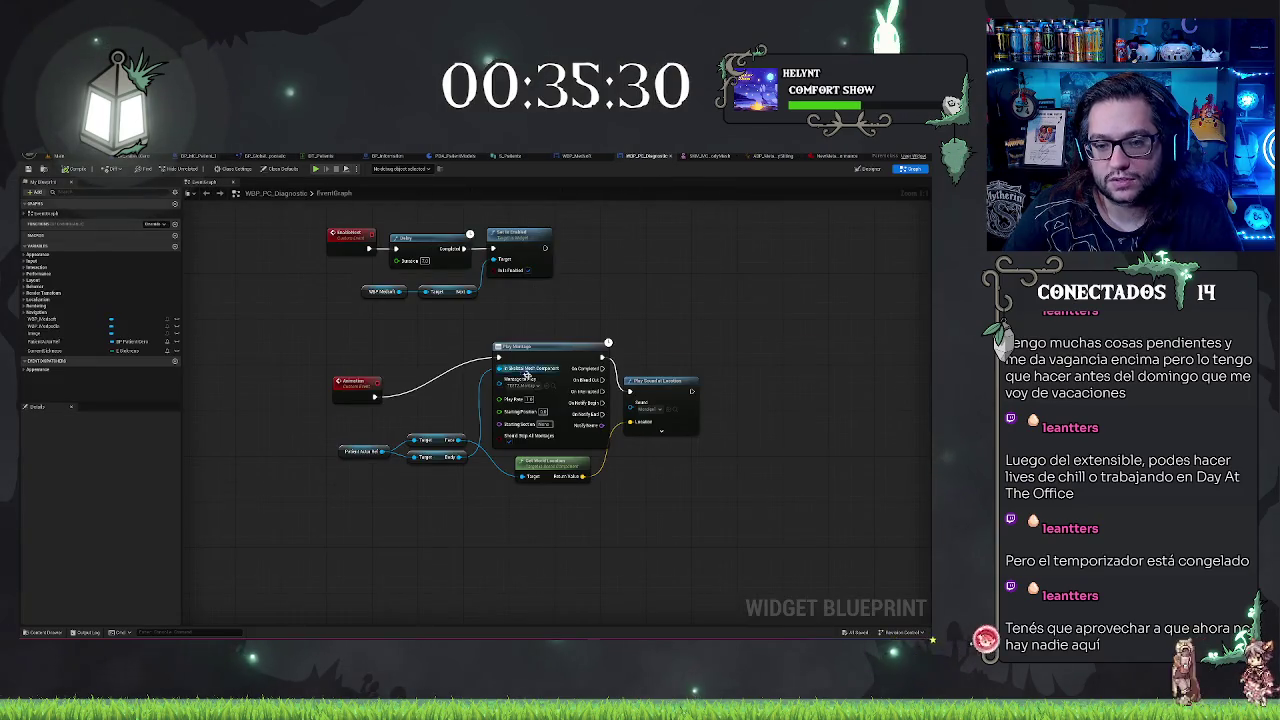
{"action": "left_click", "coordinate": [57, 156]}
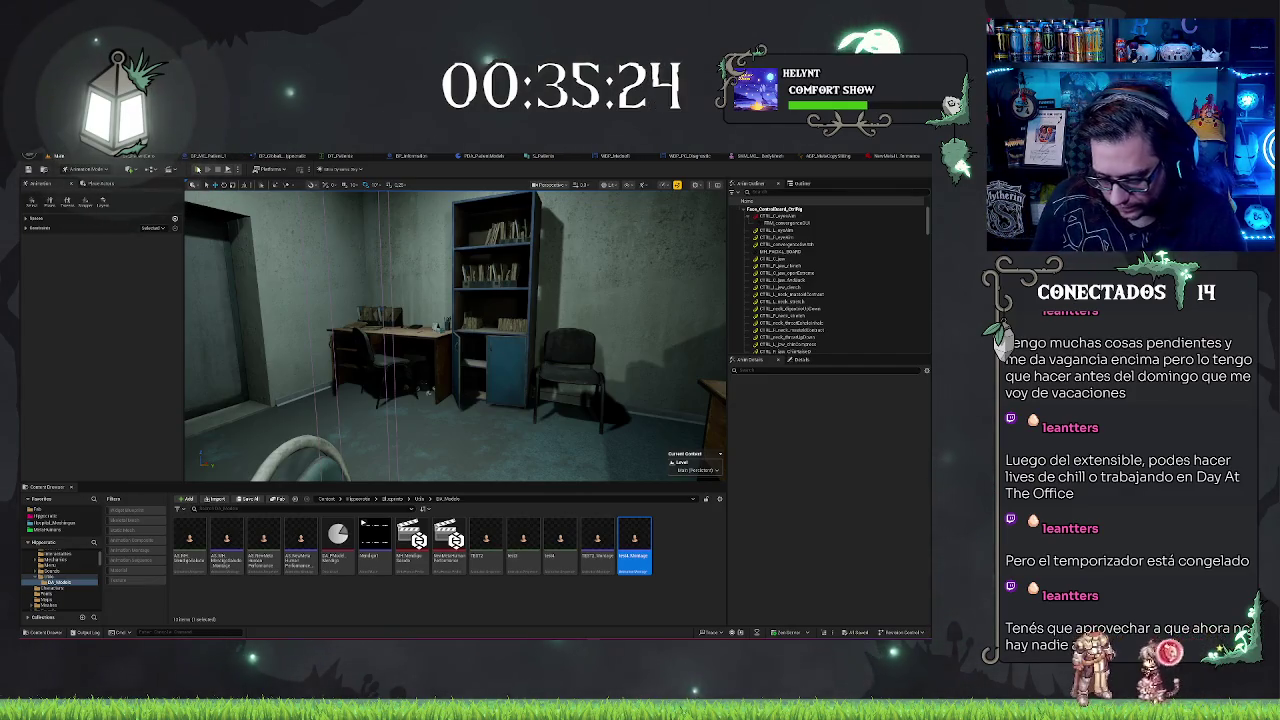
{"action": "left_click", "coordinate": [197, 169]}
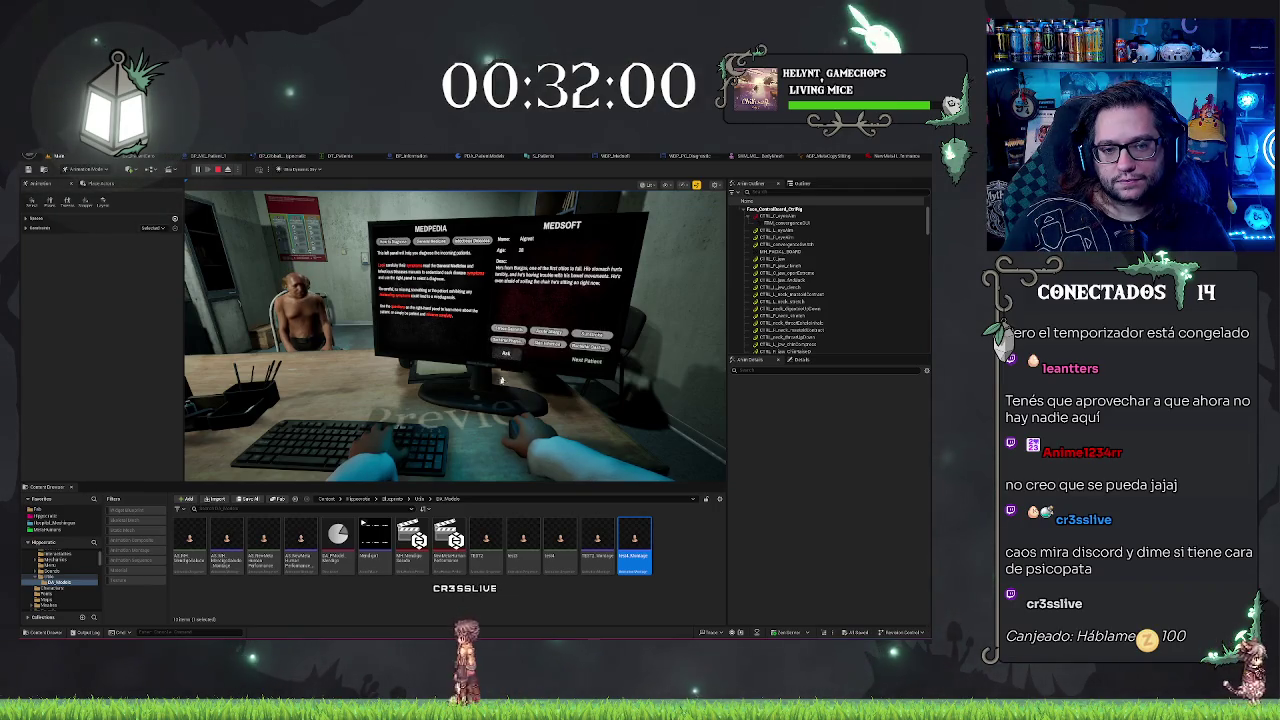
{"action": "key", "text": "F8"}
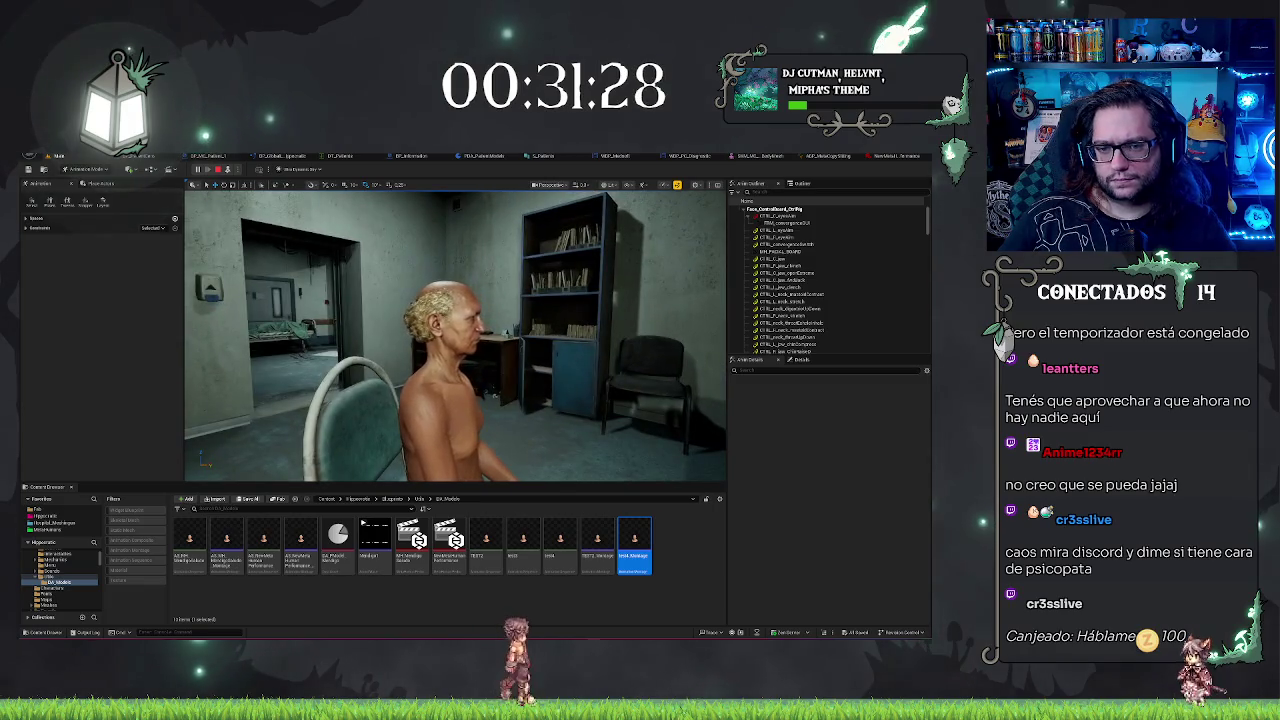
{"action": "key", "text": "Escape"}
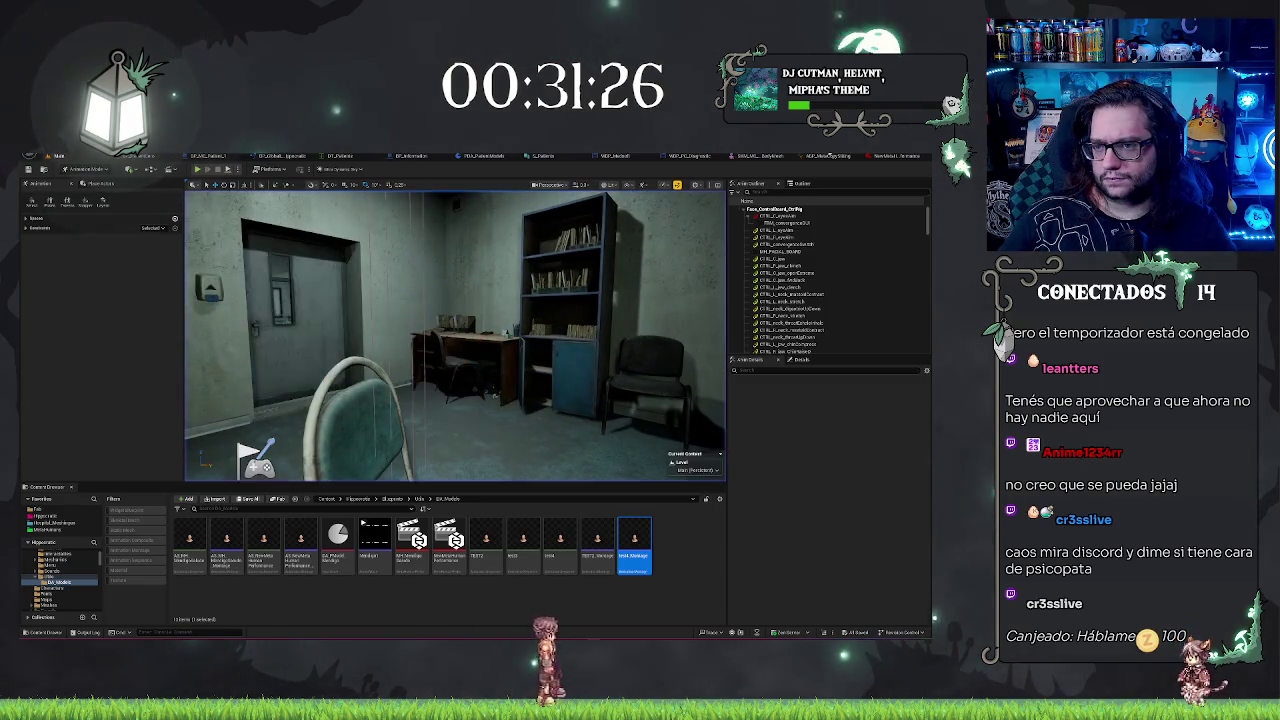
{"action": "left_click", "coordinate": [832, 157]}
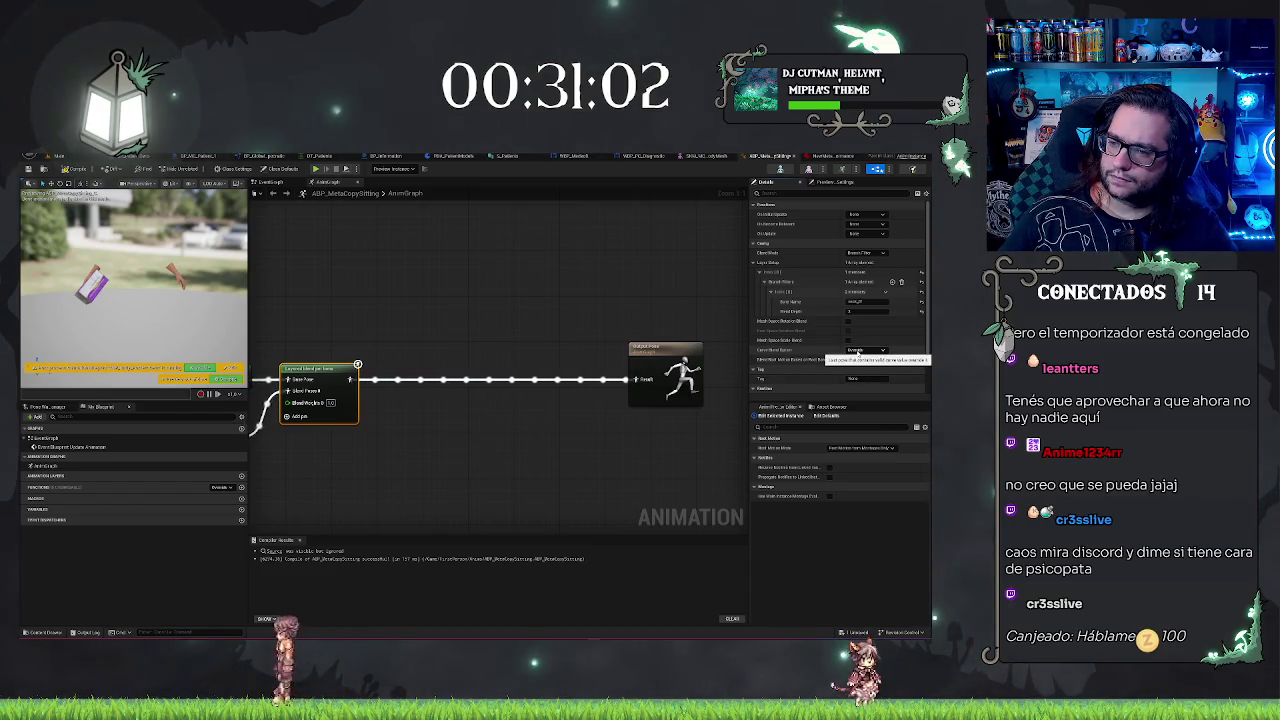
{"action": "left_click_drag", "start_coordinate": [580, 290], "coordinate": [558, 283]}
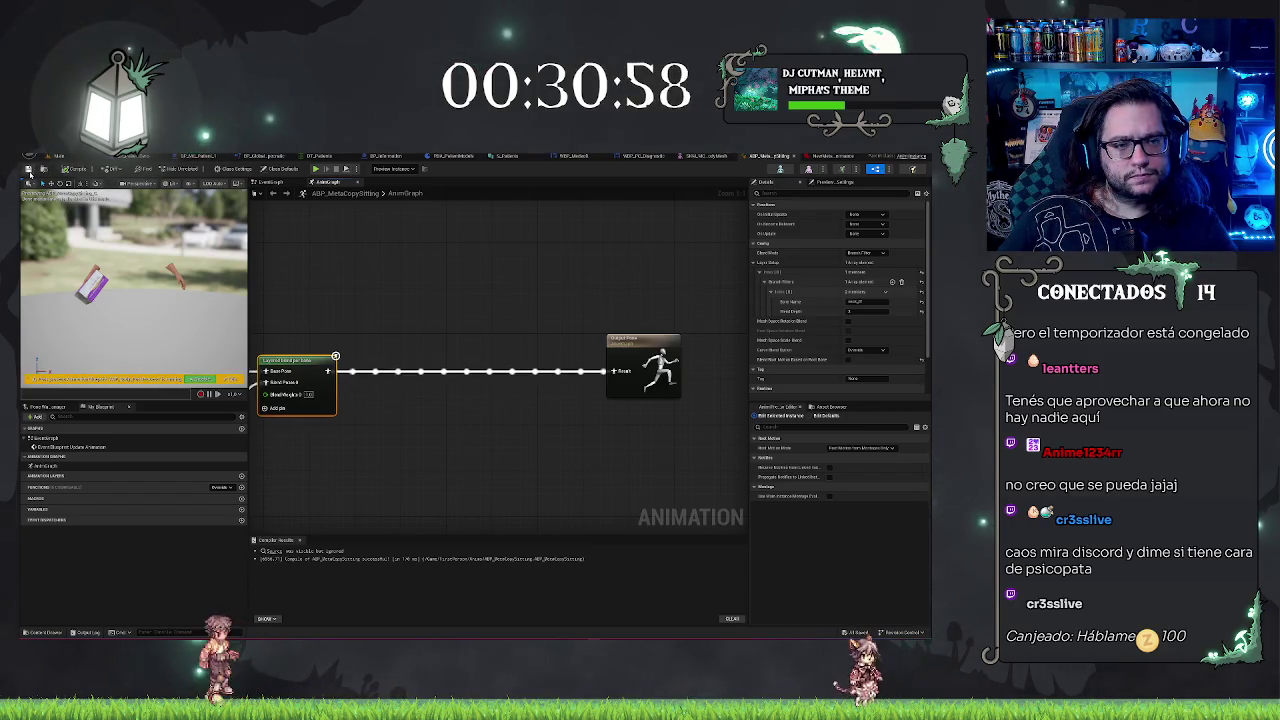
{"action": "left_click", "coordinate": [72, 155]}
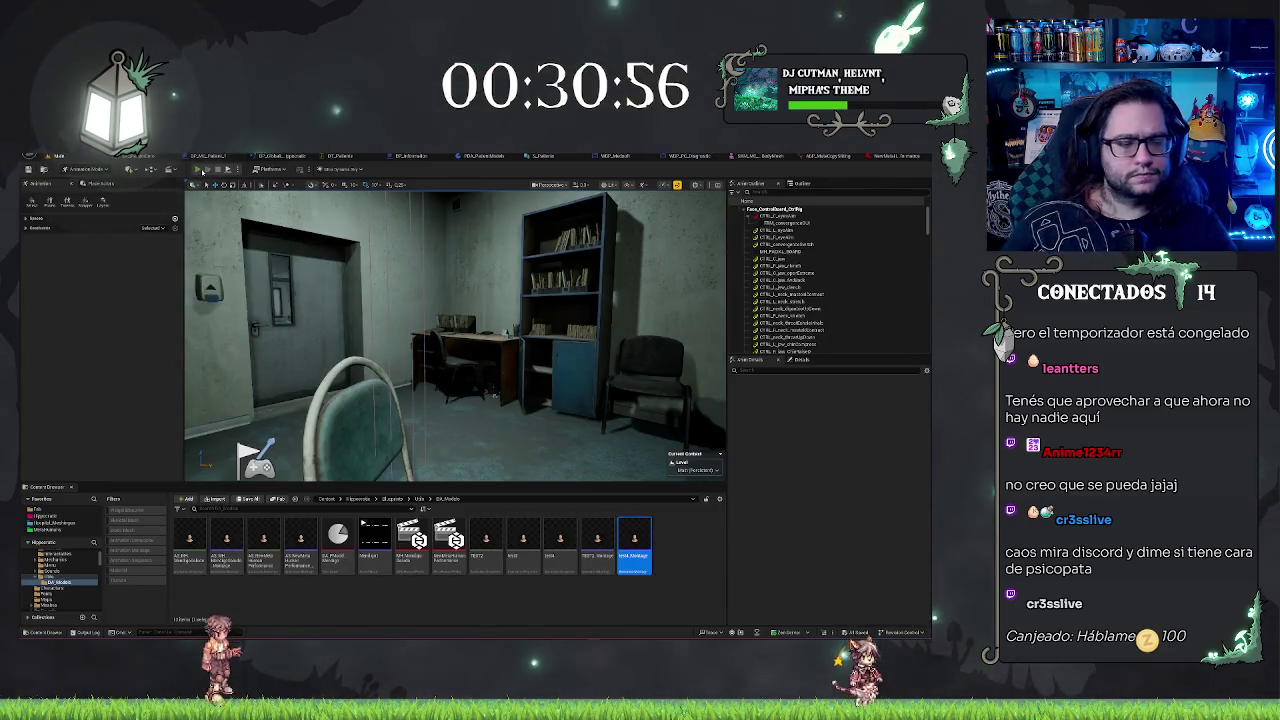
- Play test the level and bring in the next patient from the Medpedia screen
{"action": "left_click", "coordinate": [202, 171]}
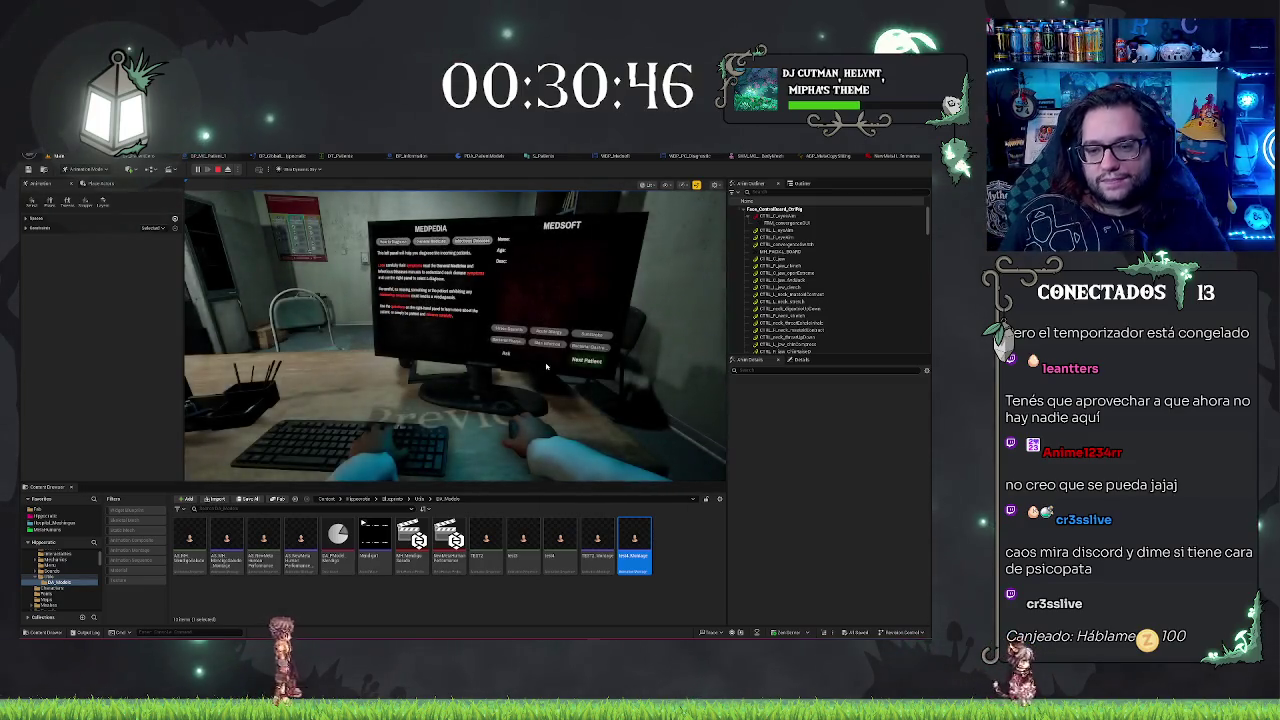
{"action": "left_click", "coordinate": [589, 357]}
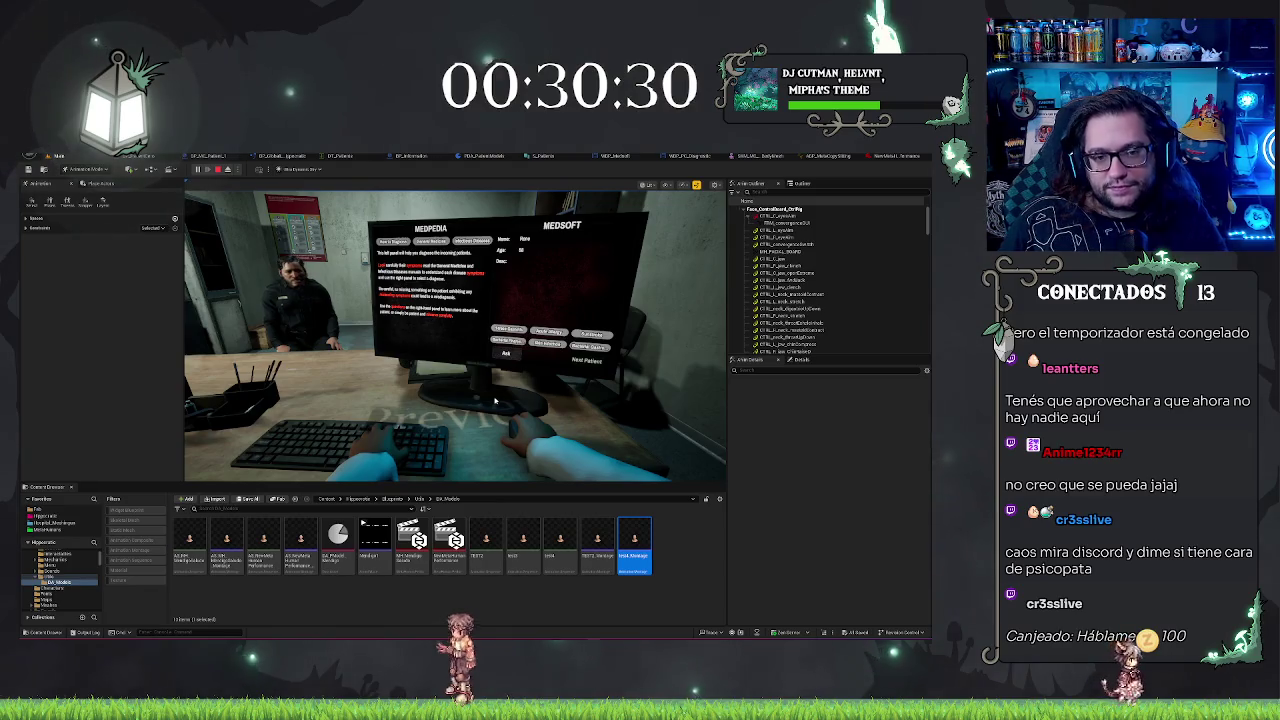
{"action": "key", "text": "Escape"}
{"action": "left_click", "coordinate": [882, 157]}
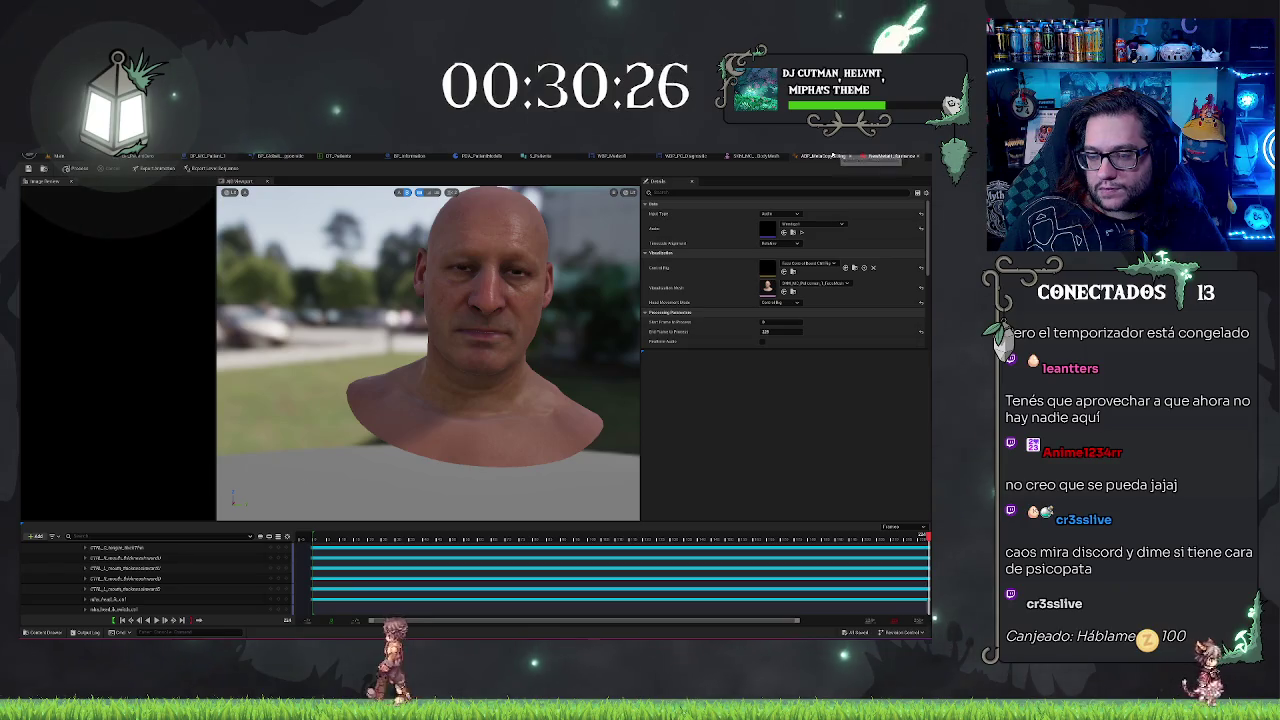
- Glance at WBP_PC_Diagnostic, then scrub the MetaHuman Performance to mid-timeline
{"action": "left_click", "coordinate": [690, 156]}
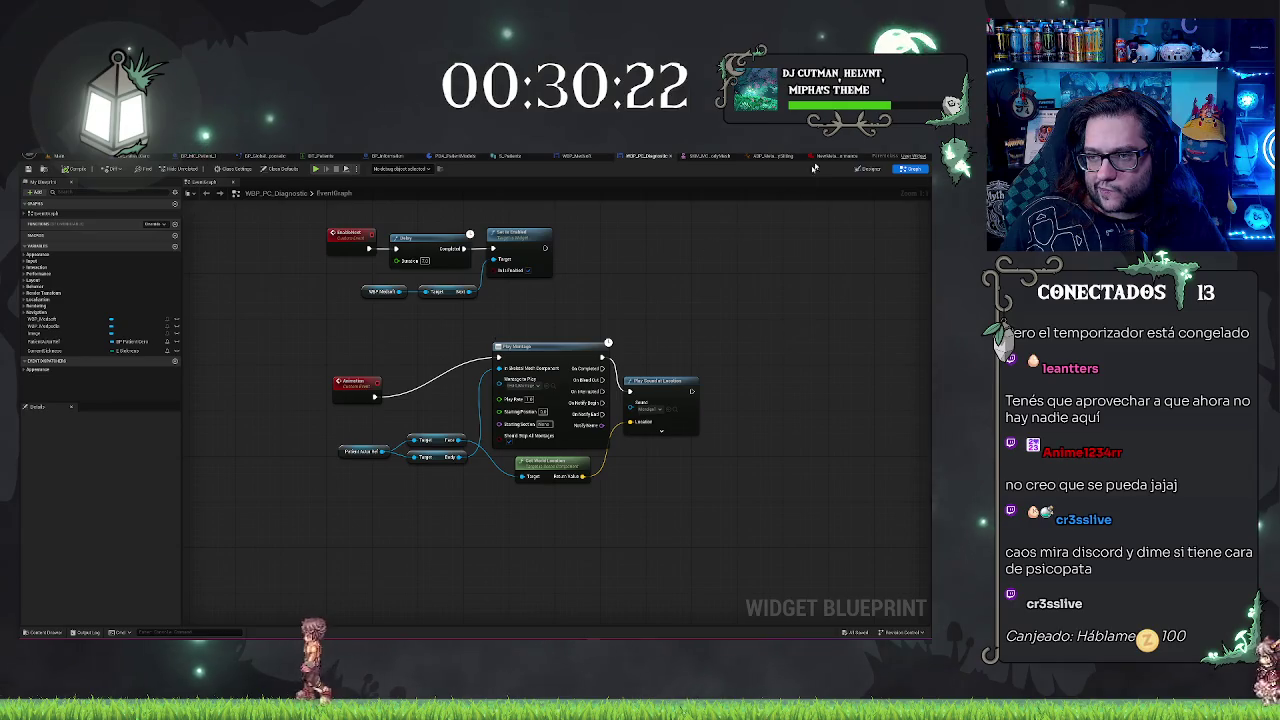
{"action": "key", "text": "ctrl+Tab"}
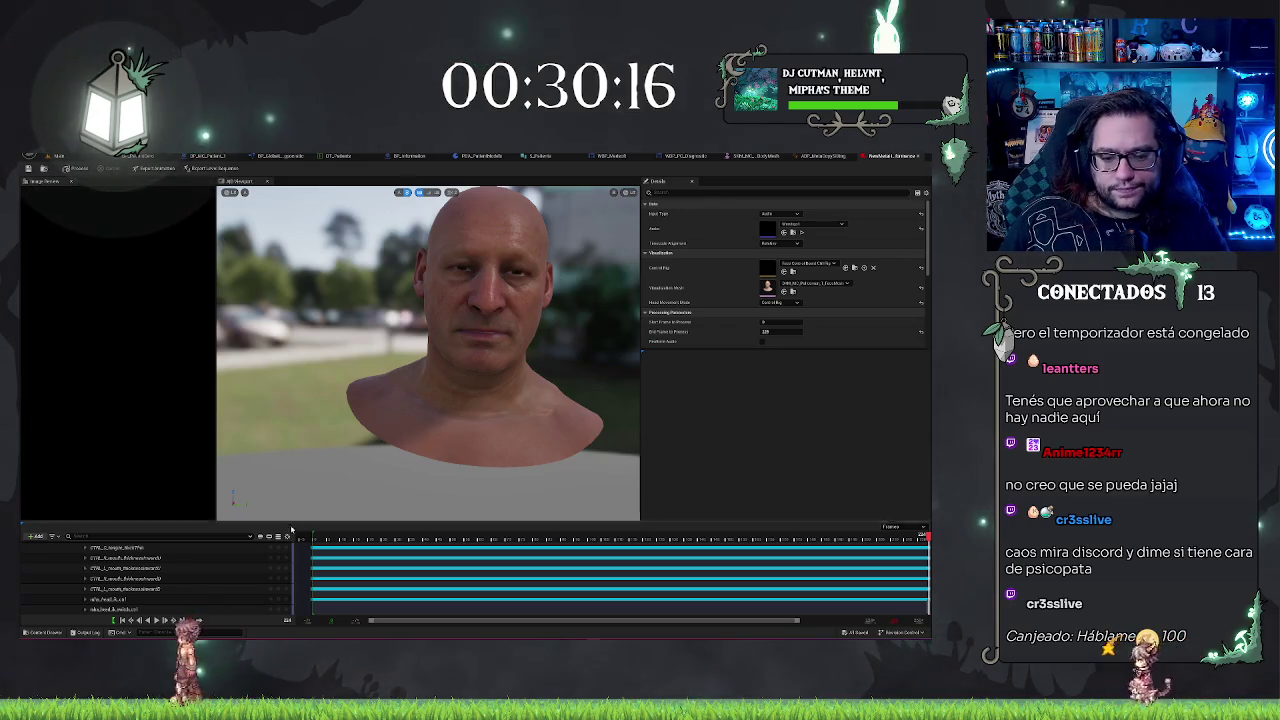
{"action": "left_click", "coordinate": [593, 539]}
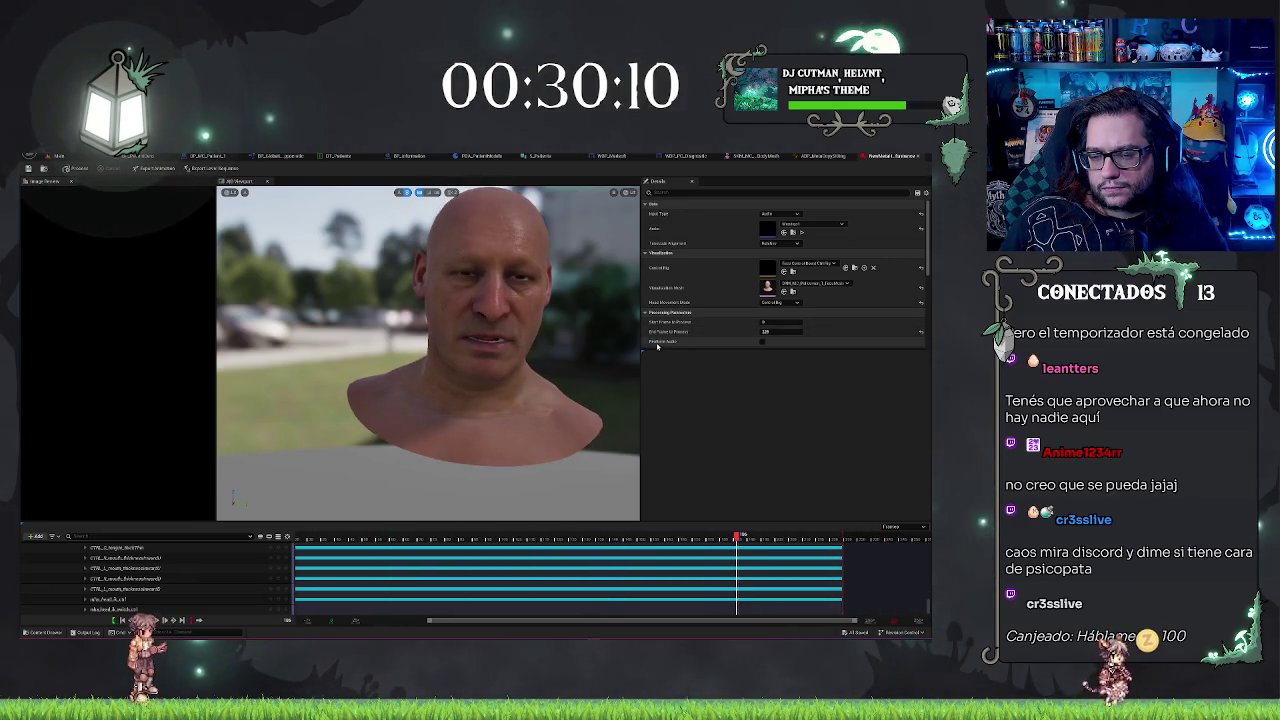
- Look over the performance processing settings and collapse the Advanced section
{"action": "scroll", "coordinate": [657, 347], "scroll_direction": "down", "scroll_amount": 5}
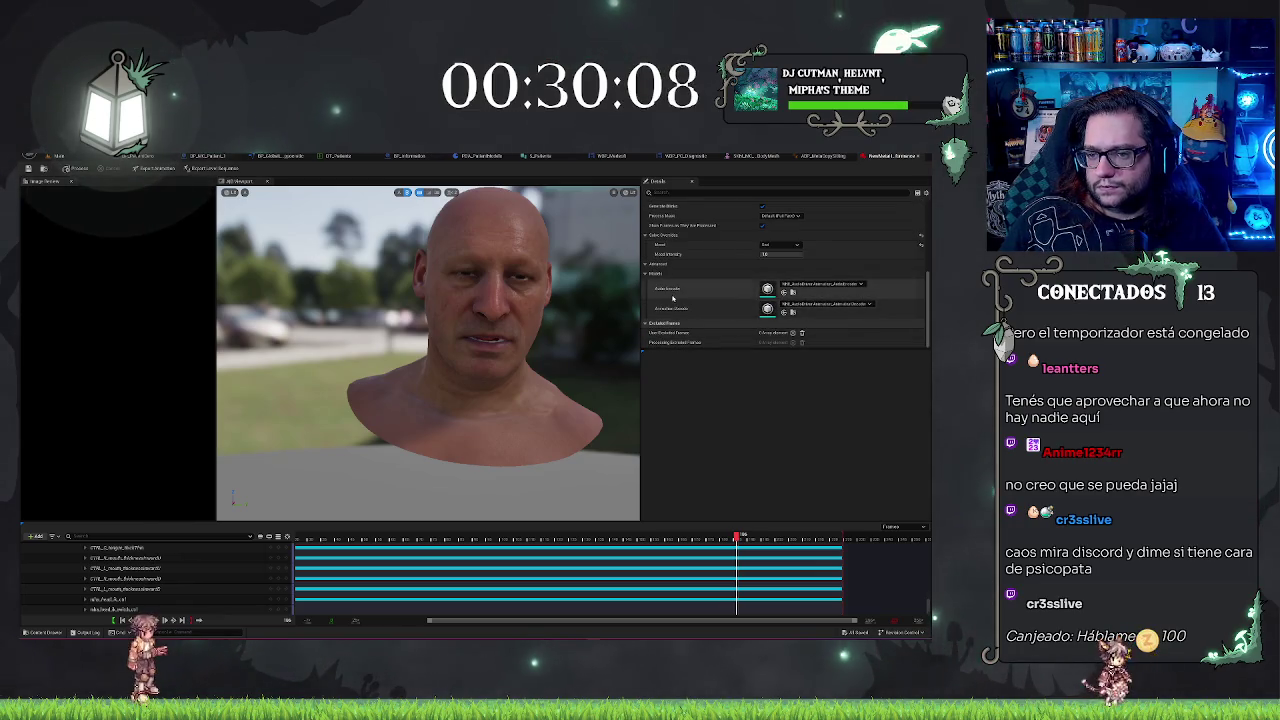
{"action": "scroll", "coordinate": [676, 300], "scroll_direction": "up", "scroll_amount": 1}
{"action": "left_click", "coordinate": [649, 300]}
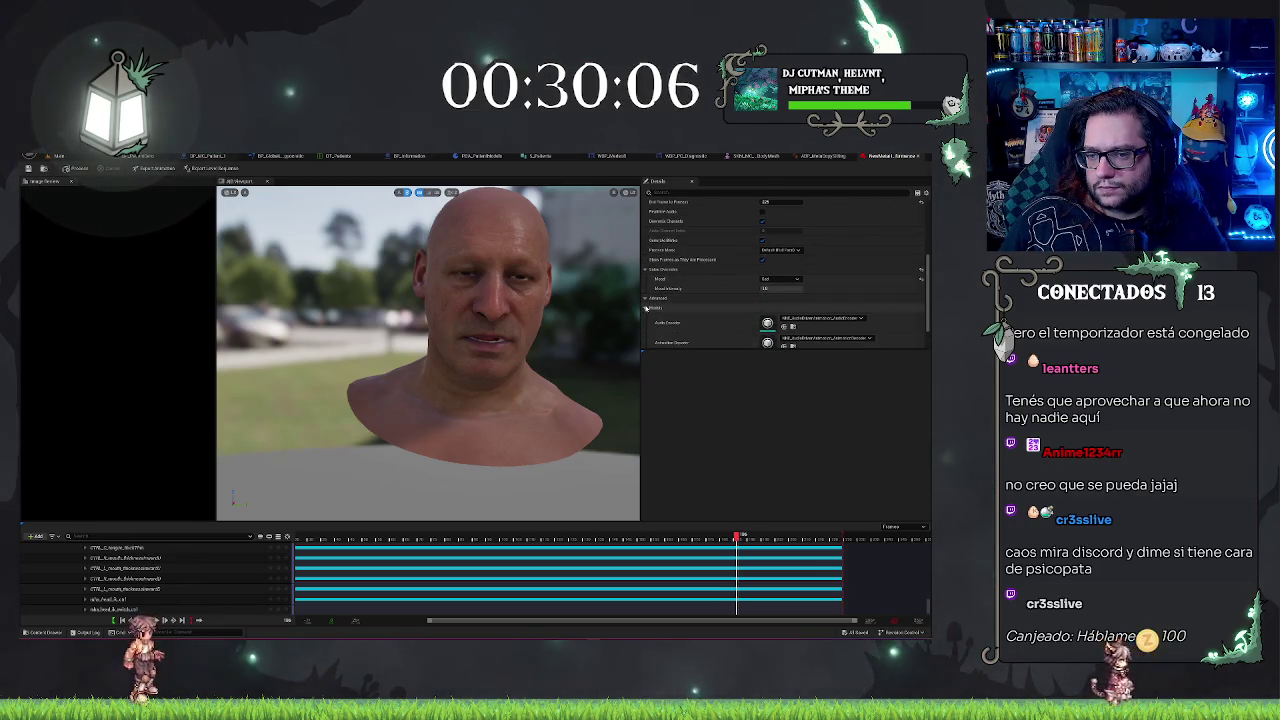
{"action": "scroll", "coordinate": [665, 310], "scroll_direction": "up", "scroll_amount": 1}
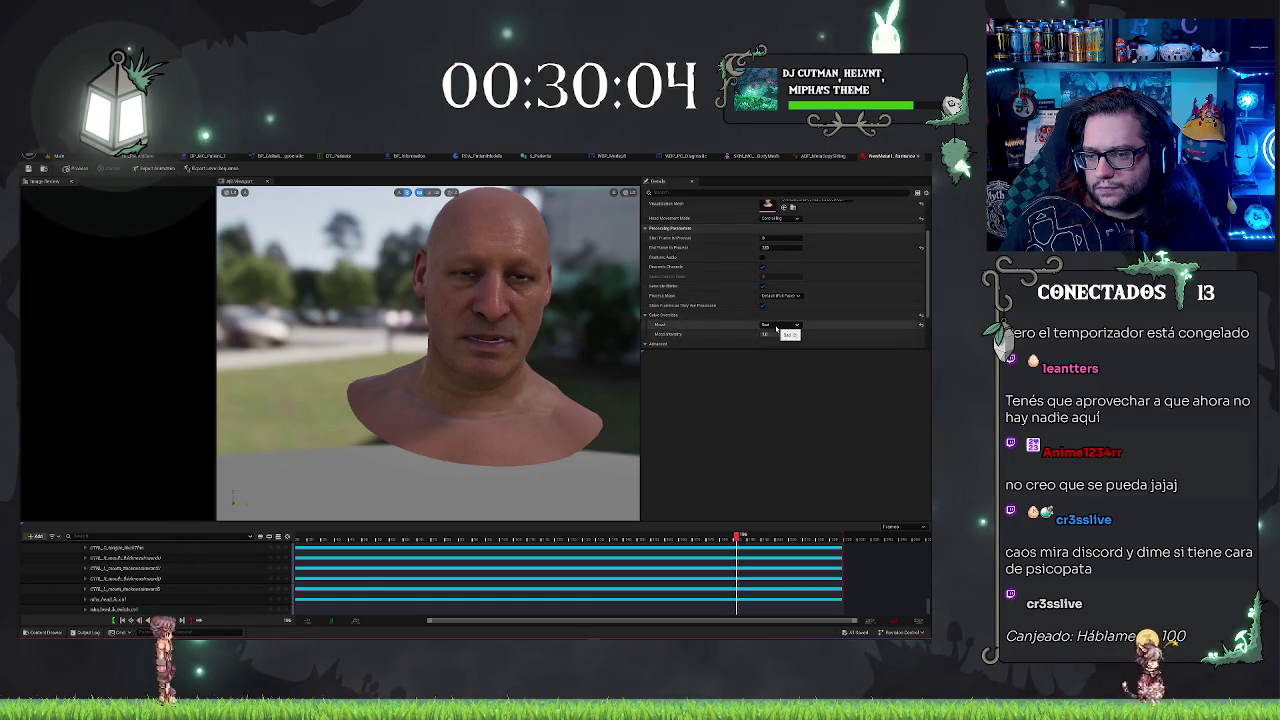
{"action": "scroll", "coordinate": [710, 318], "scroll_direction": "up", "scroll_amount": 2}
{"action": "scroll", "coordinate": [712, 300], "scroll_direction": "up", "scroll_amount": 1}
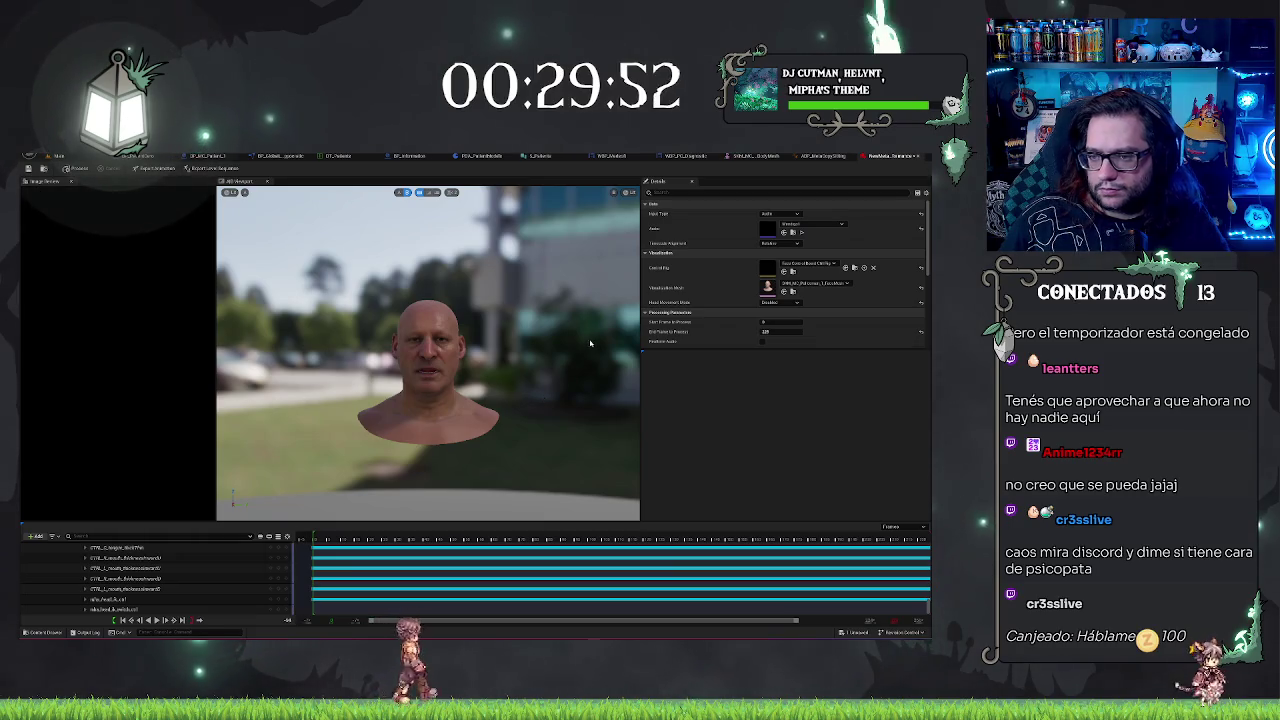
- Set Head Movement Mode to Transform Track and scroll down to the new Transform track
{"action": "left_click", "coordinate": [781, 302]}
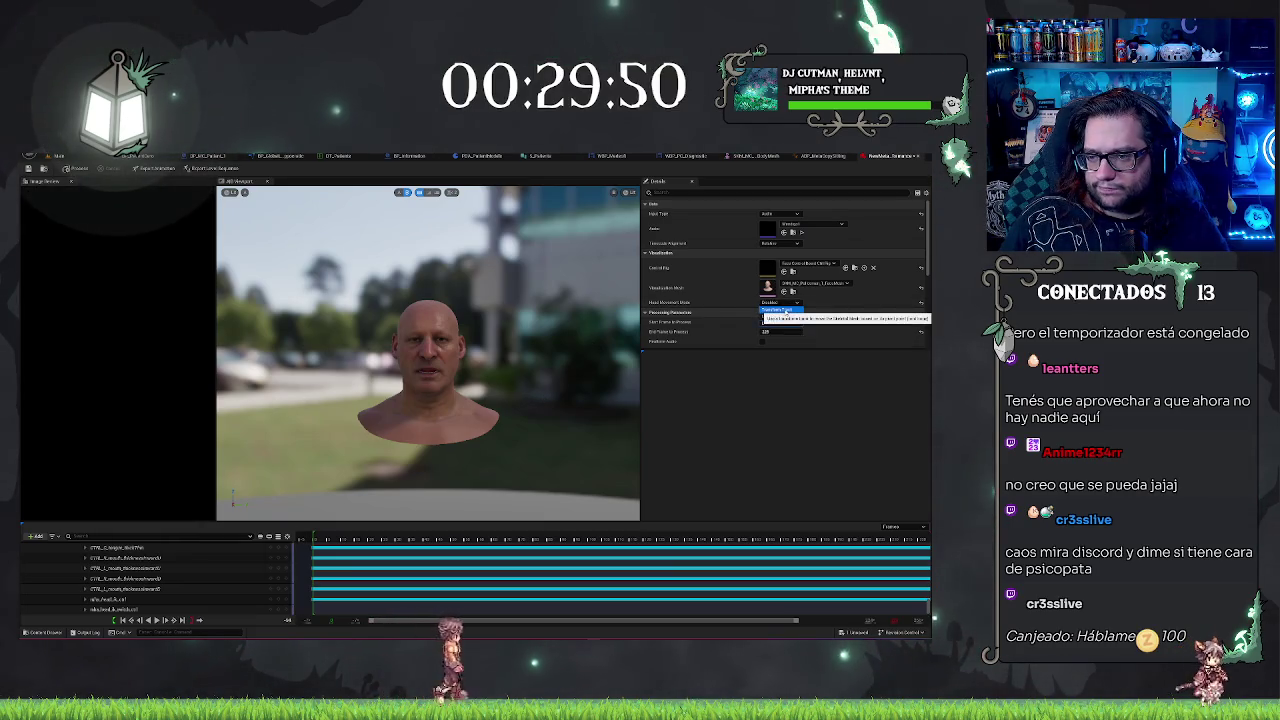
{"action": "left_click", "coordinate": [785, 311]}
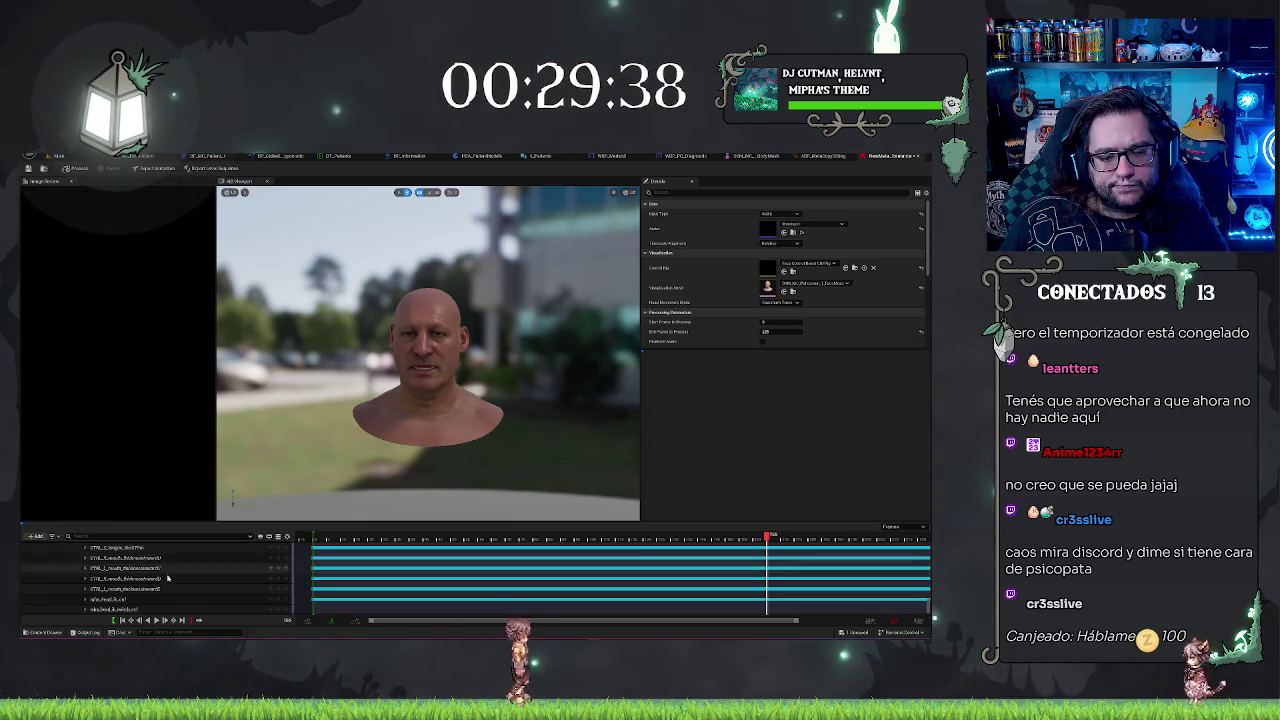
{"action": "scroll", "coordinate": [167, 578], "scroll_direction": "down", "scroll_amount": 2}
{"action": "scroll", "coordinate": [173, 587], "scroll_direction": "down", "scroll_amount": 5}
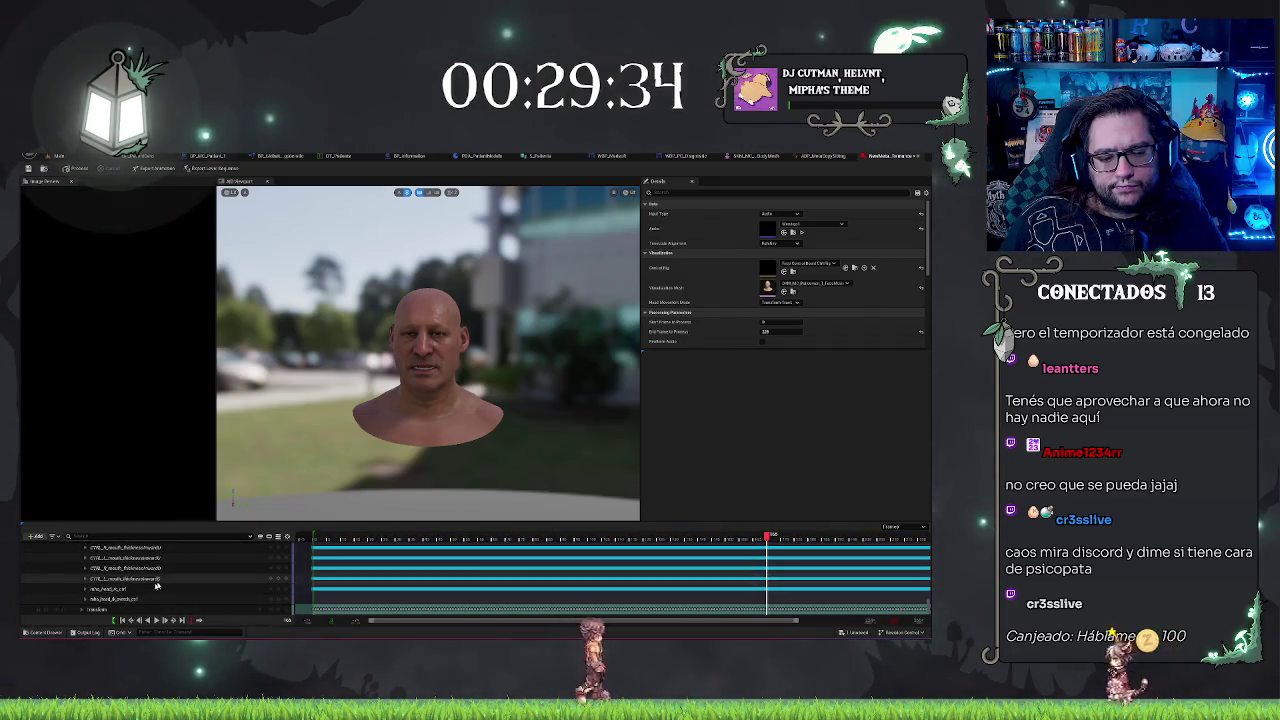
- Expand the Transform track's Location X/Y/Z channels, test-drag Location X, then undo it
{"action": "left_click", "coordinate": [85, 608]}
{"action": "scroll", "coordinate": [109, 591], "scroll_direction": "down", "scroll_amount": 2}
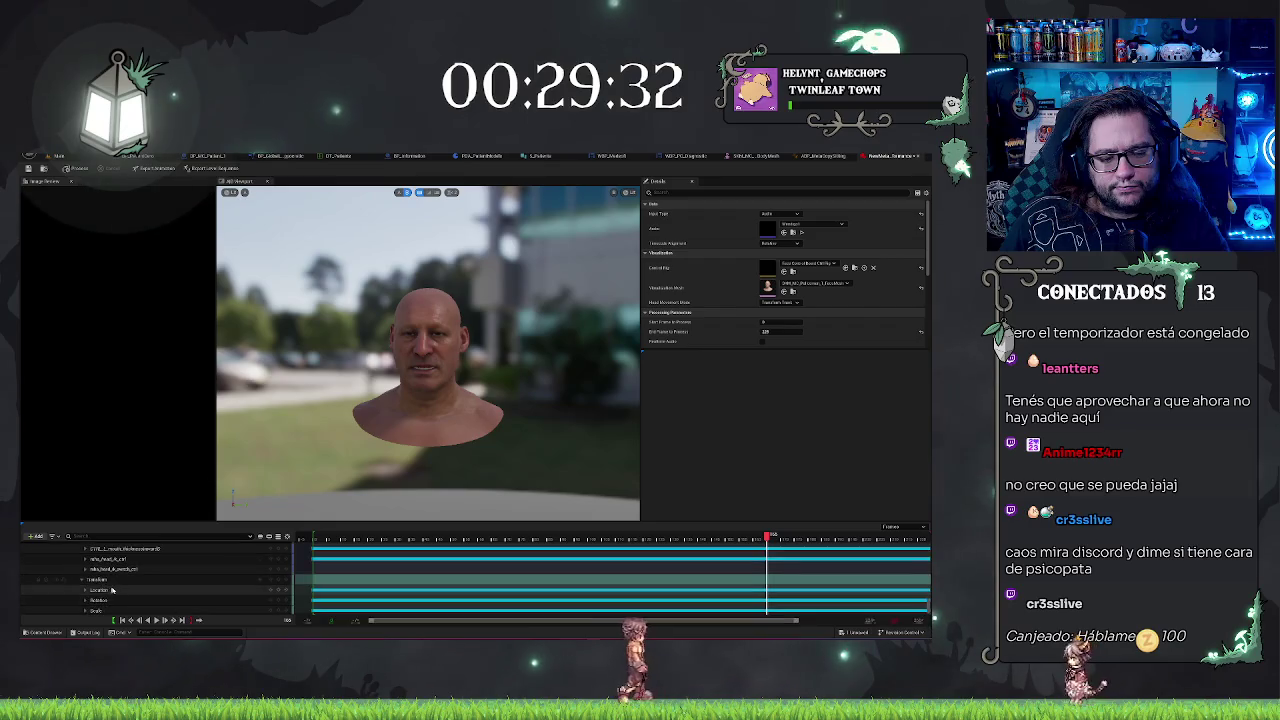
{"action": "left_click", "coordinate": [85, 579]}
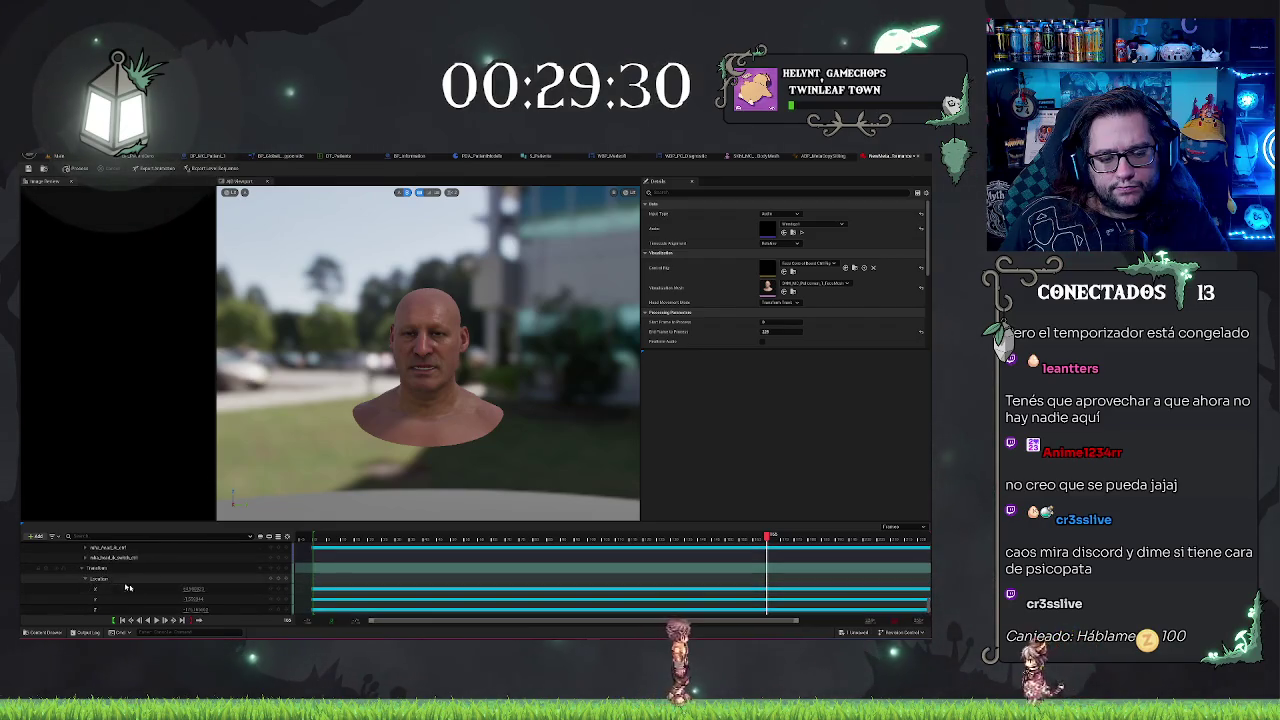
{"action": "scroll", "coordinate": [160, 592], "scroll_direction": "down", "scroll_amount": 2}
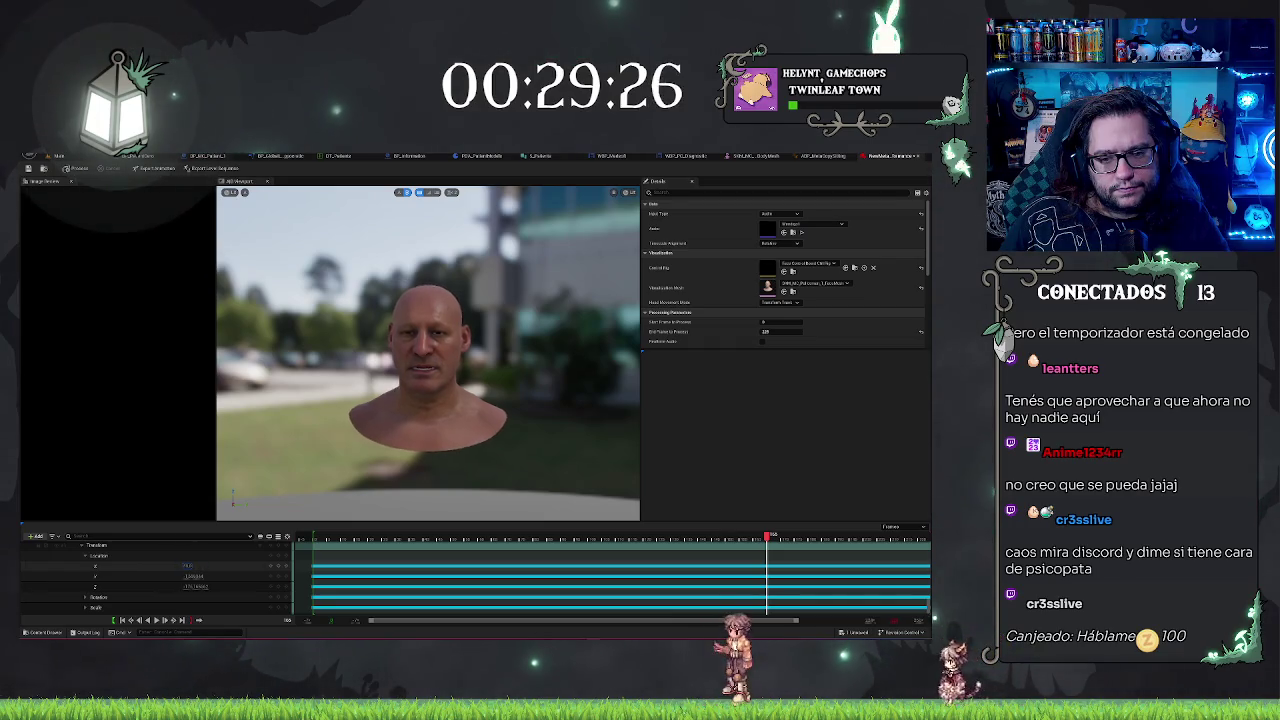
{"action": "mouse_move", "coordinate": [187, 566]}
{"action": "left_mouse_down"}
{"action": "mouse_move", "coordinate": [226, 566]}
{"action": "mouse_move", "coordinate": [159, 566]}
{"action": "left_mouse_up"}
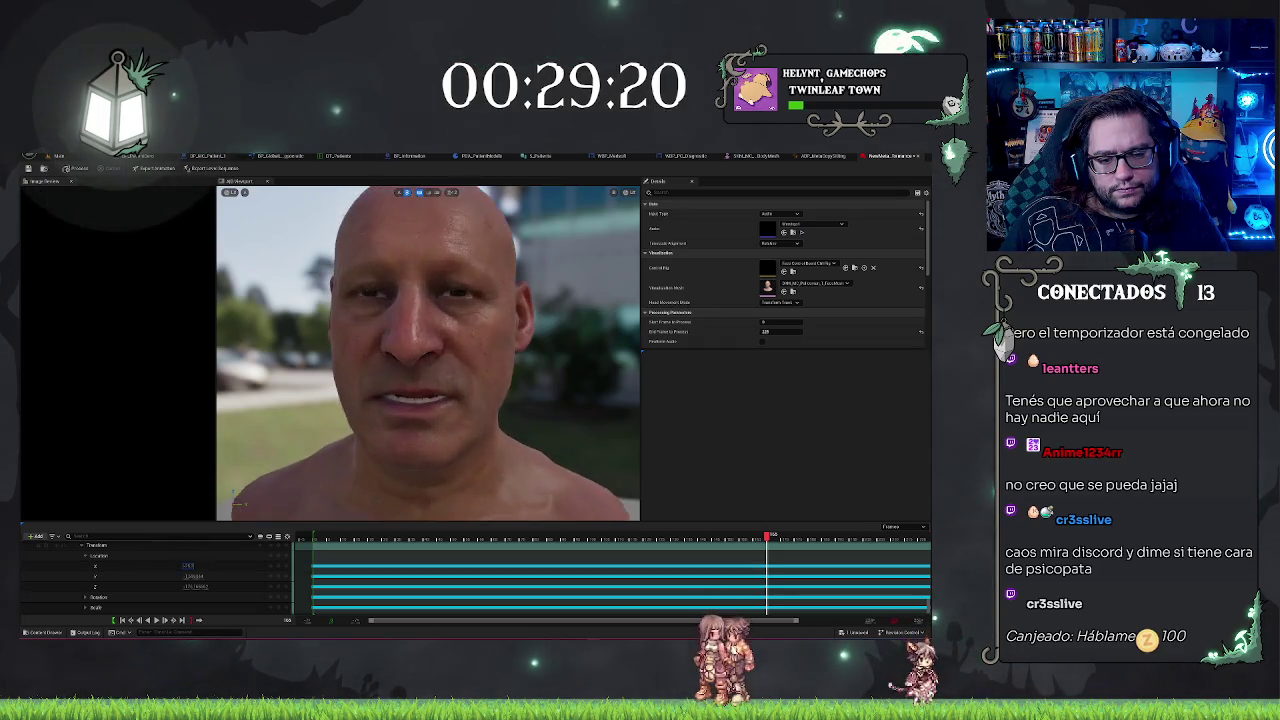
{"action": "key", "text": "ctrl+z"}
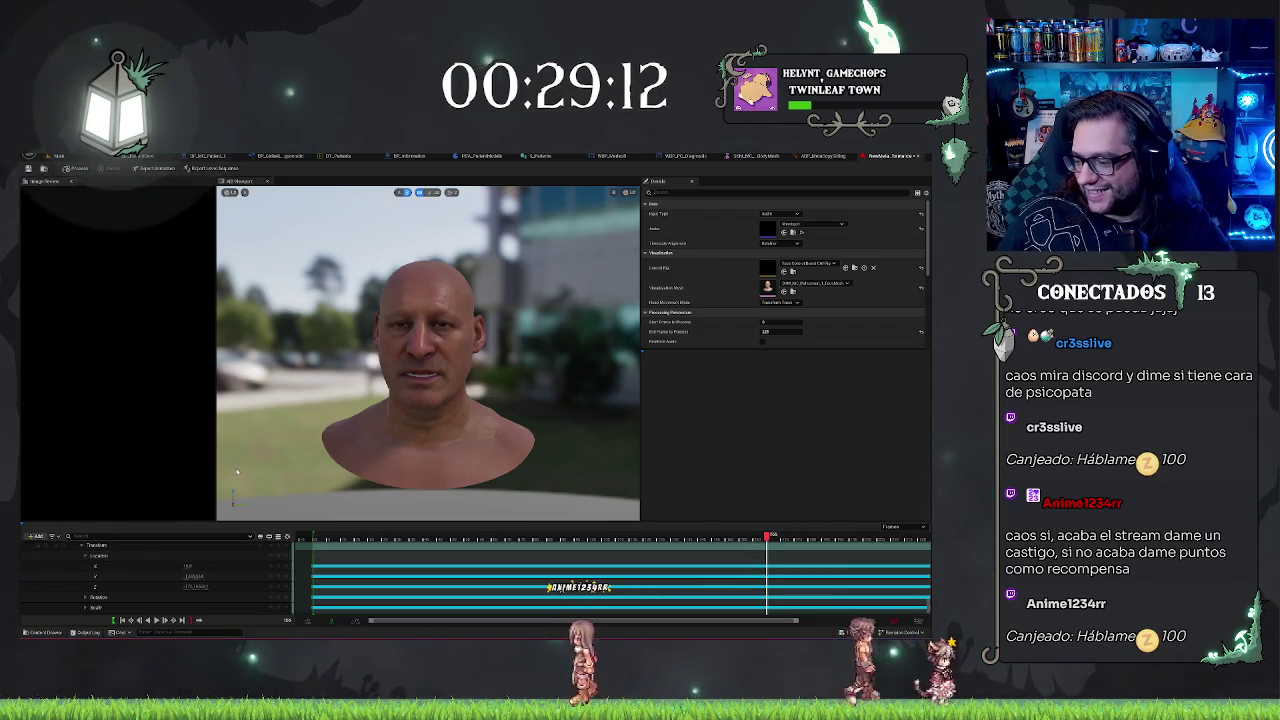
- Pick an option from the Location track's context menu, then move the playhead to an earlier frame
{"action": "right_click", "coordinate": [115, 556]}
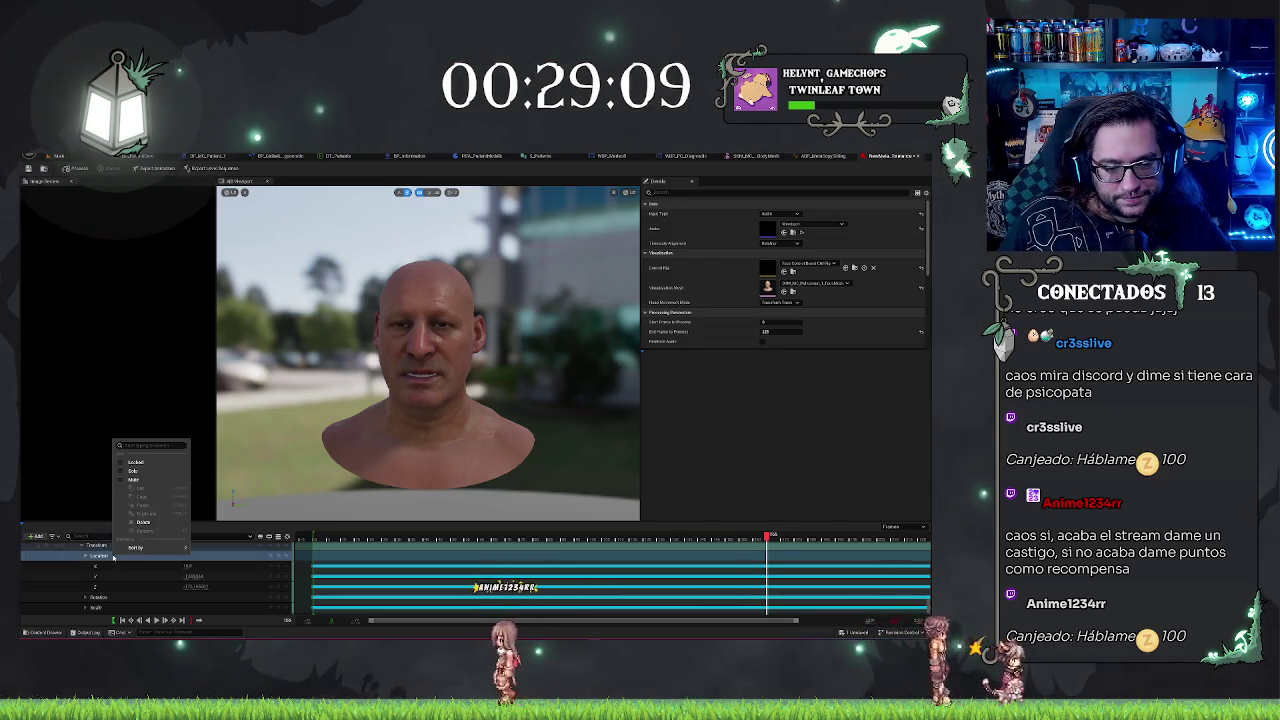
{"action": "left_click", "coordinate": [155, 522]}
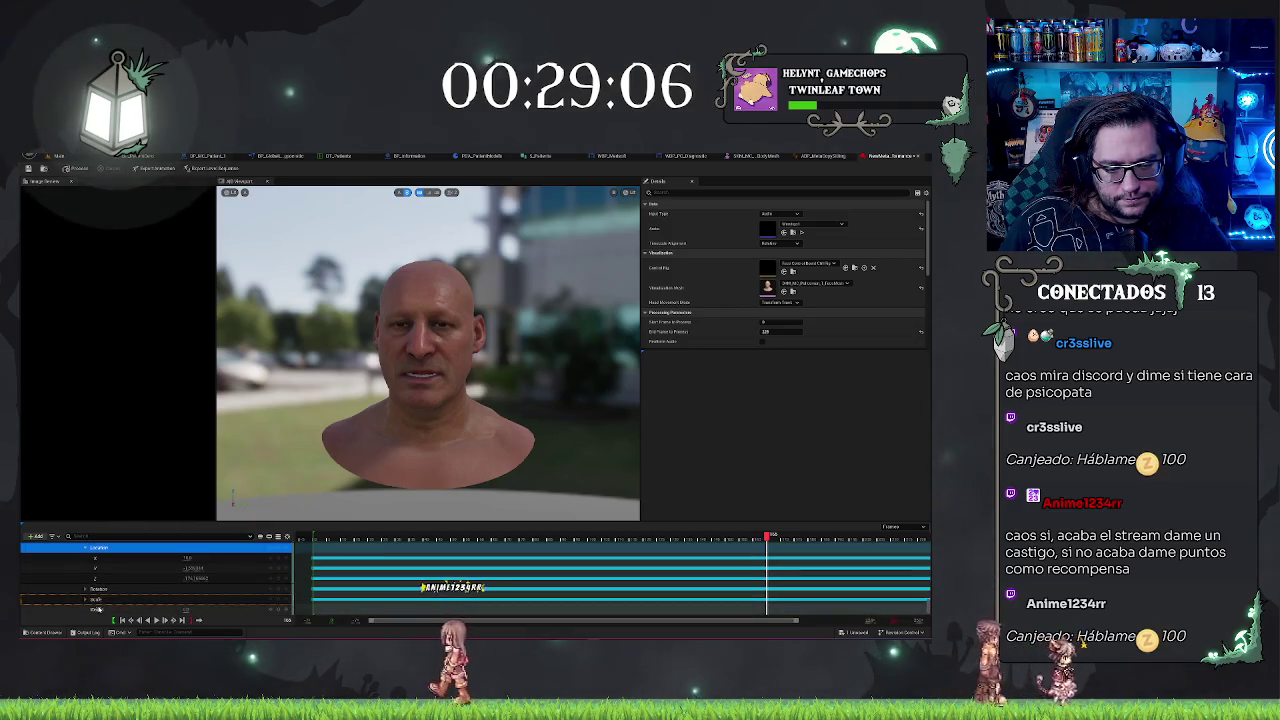
{"action": "scroll", "coordinate": [100, 595], "scroll_direction": "down", "scroll_amount": 5}
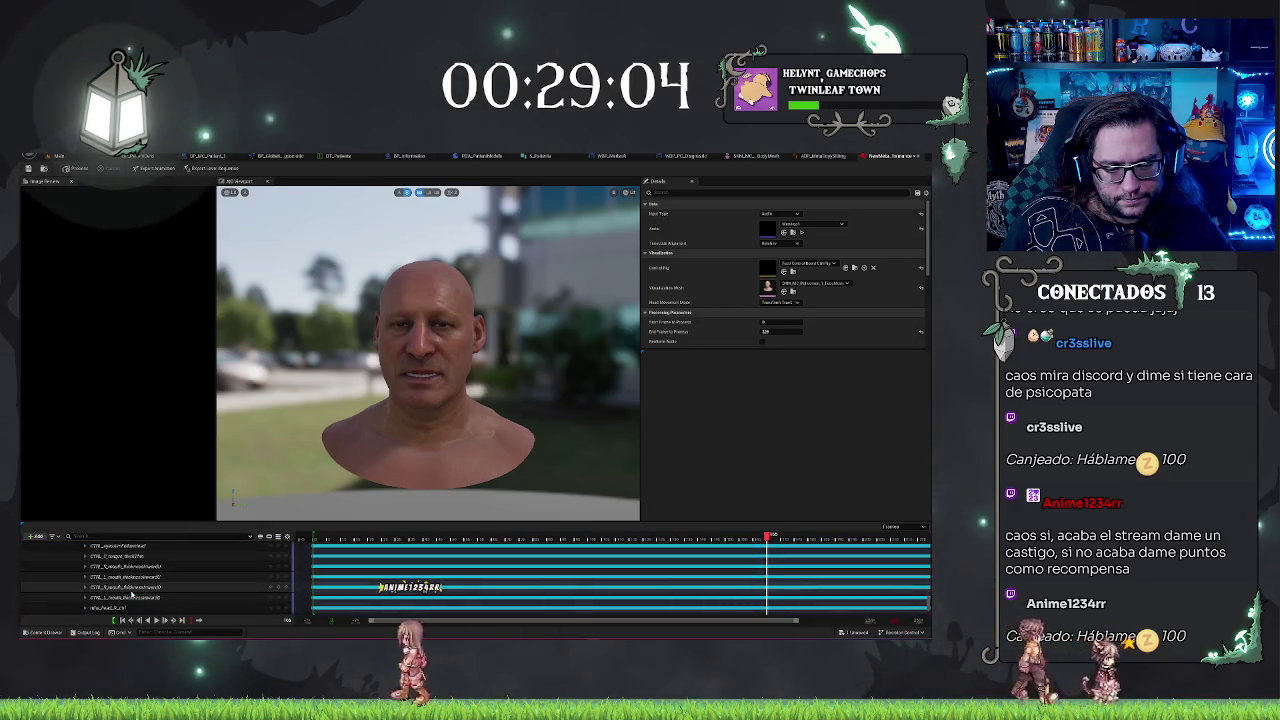
{"action": "scroll", "coordinate": [128, 585], "scroll_direction": "up", "scroll_amount": 5}
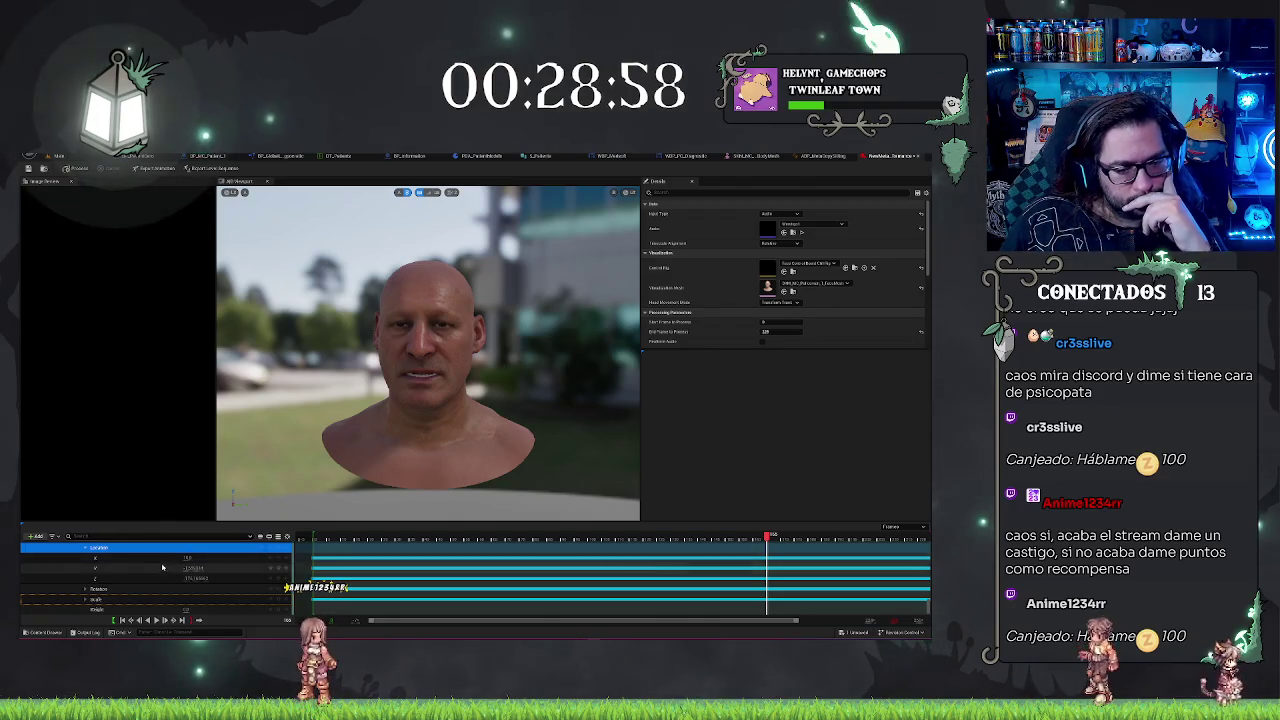
{"action": "scroll", "coordinate": [150, 570], "scroll_direction": "down", "scroll_amount": 5}
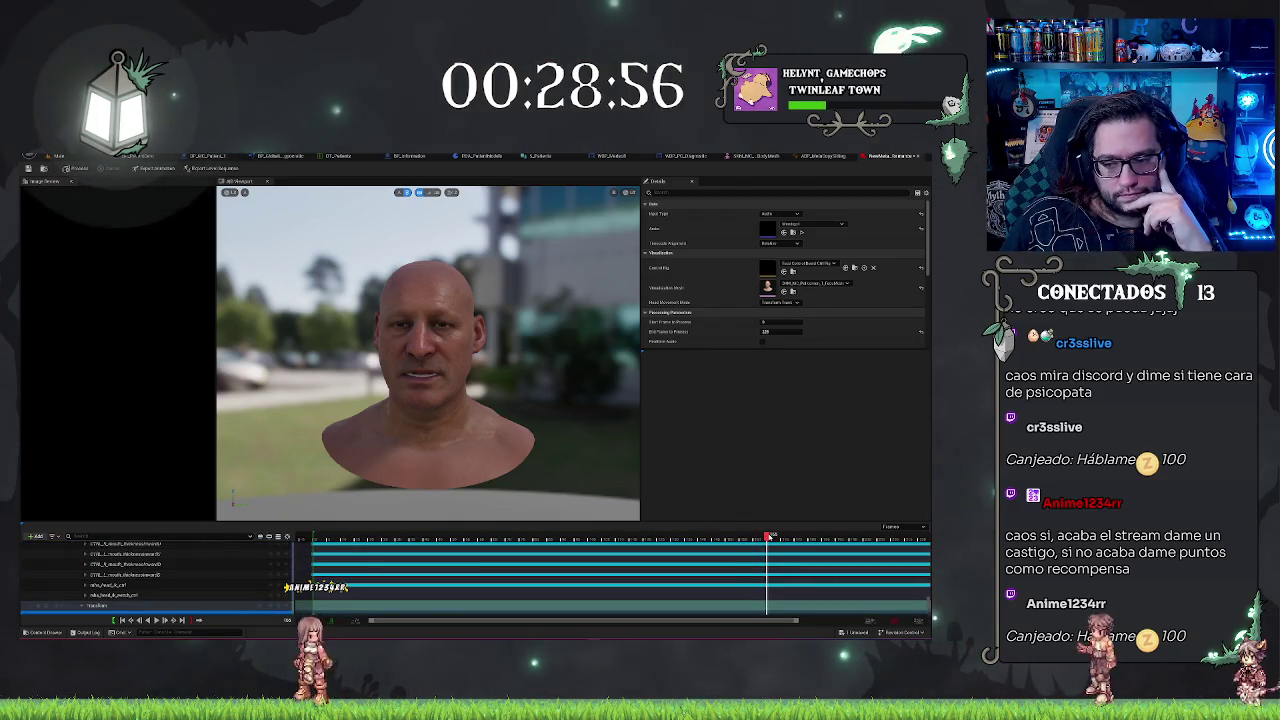
{"action": "mouse_move", "coordinate": [680, 538]}
{"action": "left_mouse_down"}
{"action": "mouse_move", "coordinate": [491, 561]}
{"action": "mouse_move", "coordinate": [654, 560]}
{"action": "left_mouse_up"}
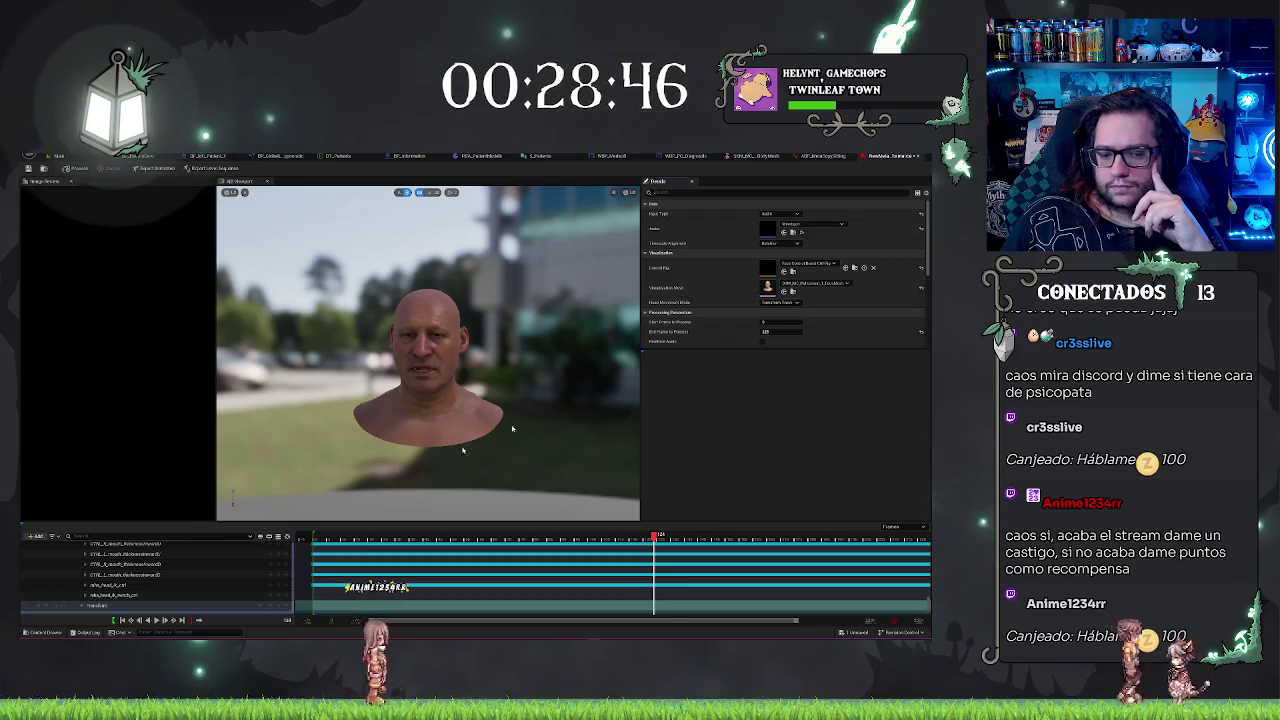
{"action": "scroll", "coordinate": [222, 585], "scroll_direction": "down", "scroll_amount": 3}
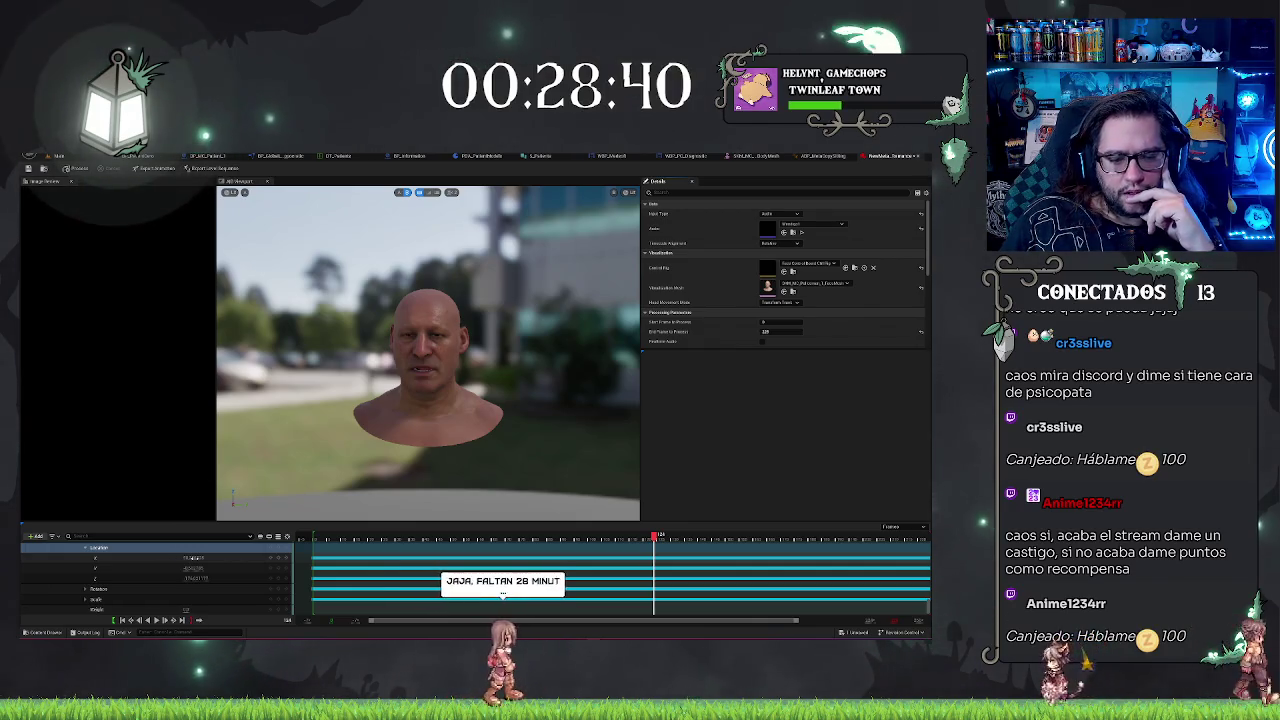
- Apply a Location track menu option, scrub the performance to a new frame, and list head movement modes
{"action": "right_click", "coordinate": [95, 547]}
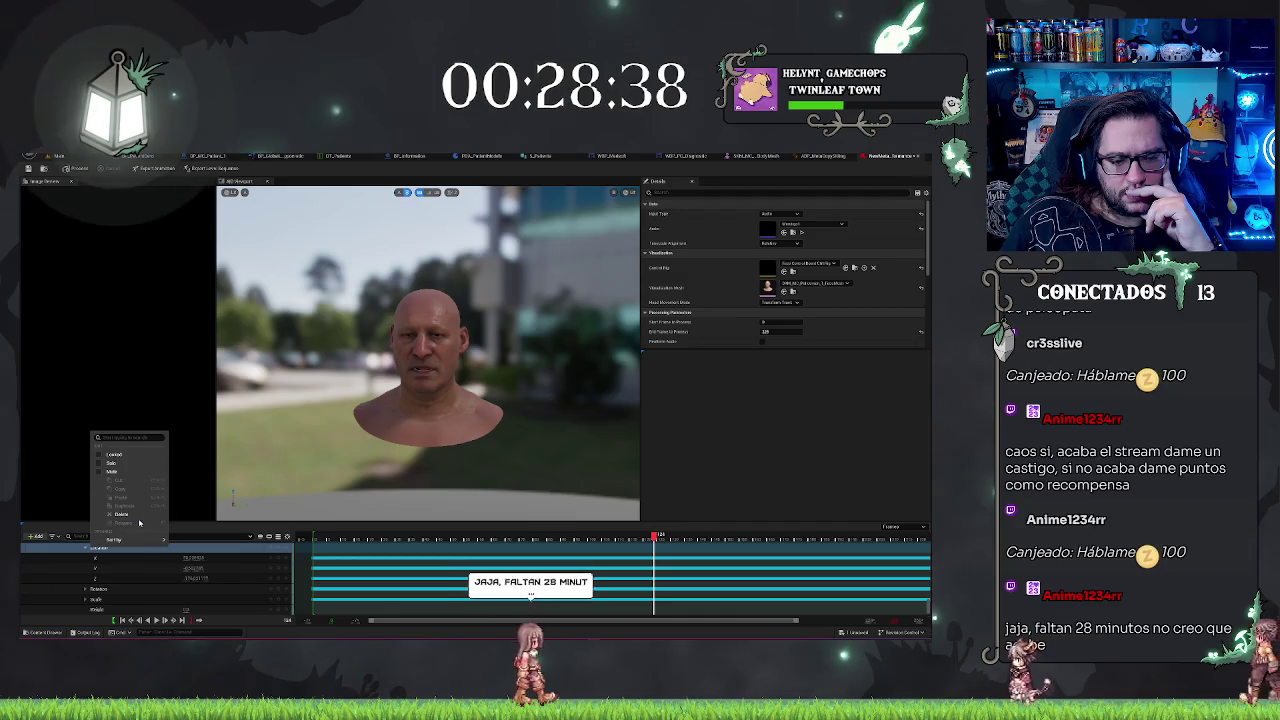
{"action": "left_click", "coordinate": [127, 516]}
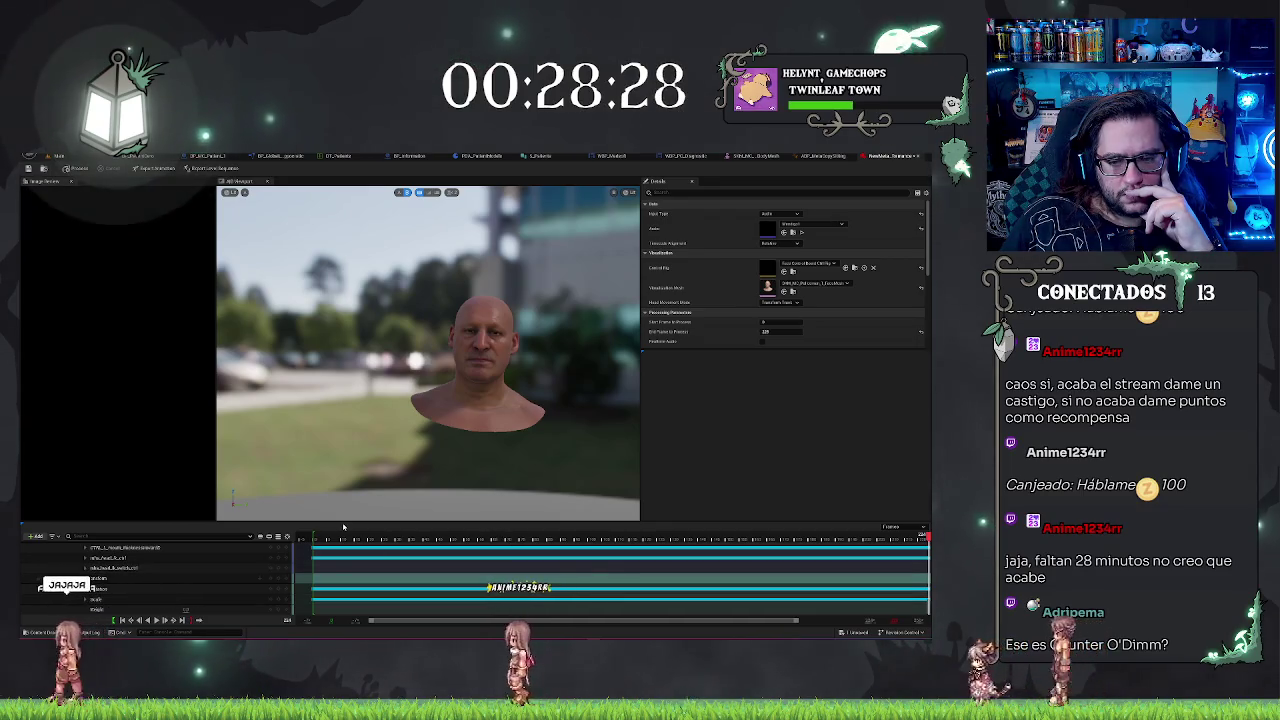
{"action": "left_click", "coordinate": [613, 538]}
{"action": "left_click", "coordinate": [589, 540]}
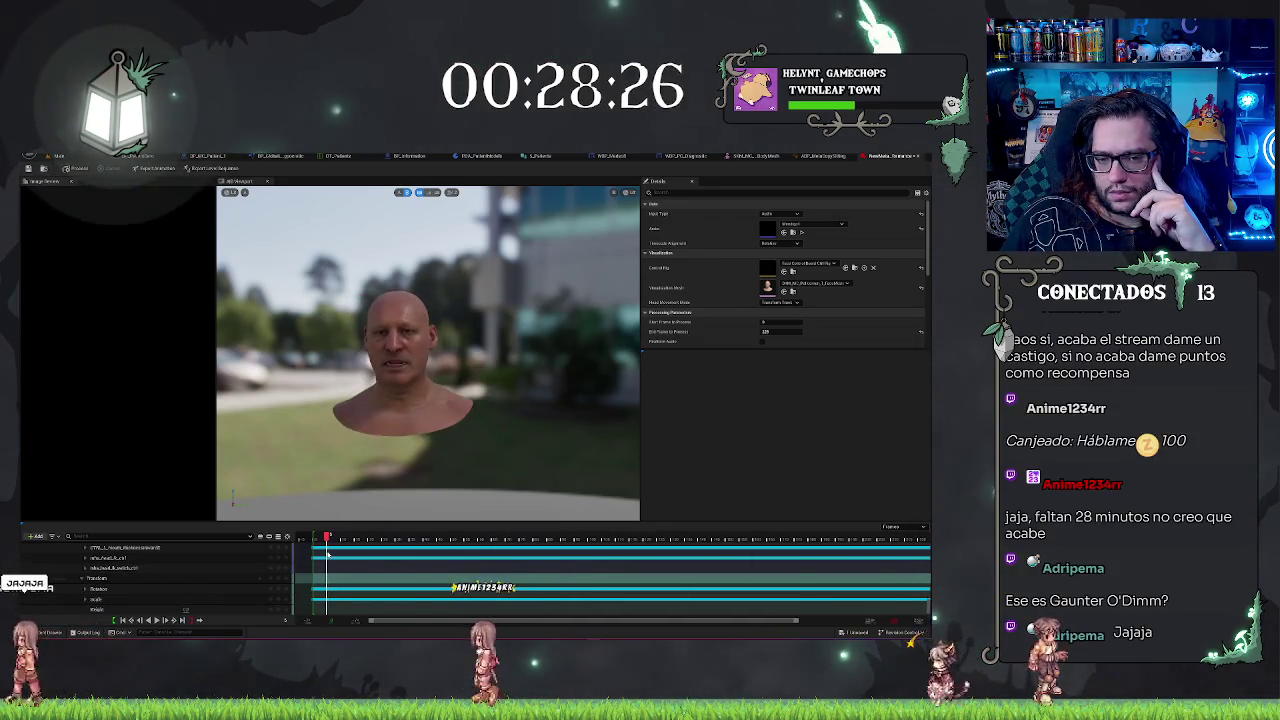
{"action": "mouse_move", "coordinate": [590, 570]}
{"action": "left_mouse_down"}
{"action": "mouse_move", "coordinate": [856, 570]}
{"action": "mouse_move", "coordinate": [309, 586]}
{"action": "mouse_move", "coordinate": [757, 595]}
{"action": "mouse_move", "coordinate": [320, 597]}
{"action": "mouse_move", "coordinate": [713, 609]}
{"action": "mouse_move", "coordinate": [462, 598]}
{"action": "left_mouse_up"}
{"action": "left_click", "coordinate": [779, 302]}
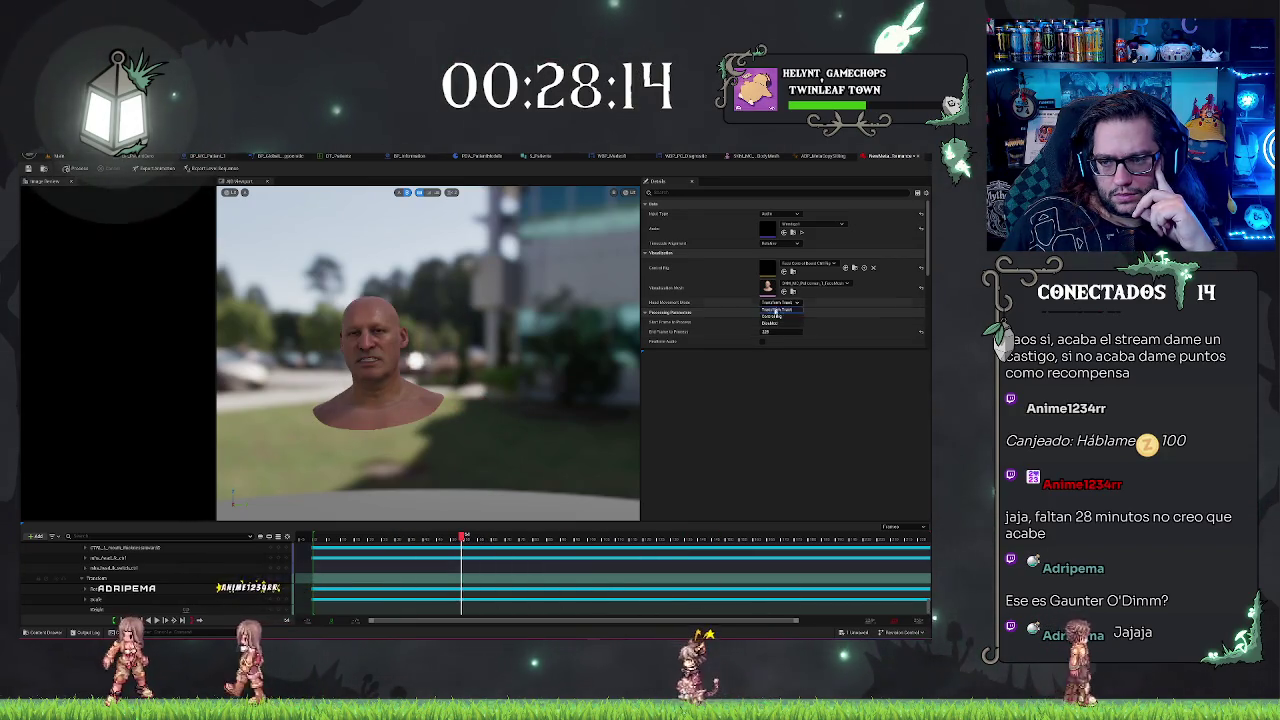
- Set Head Movement Mode to Disabled, then back to Transform Track so the head reappears
{"action": "left_click", "coordinate": [777, 317]}
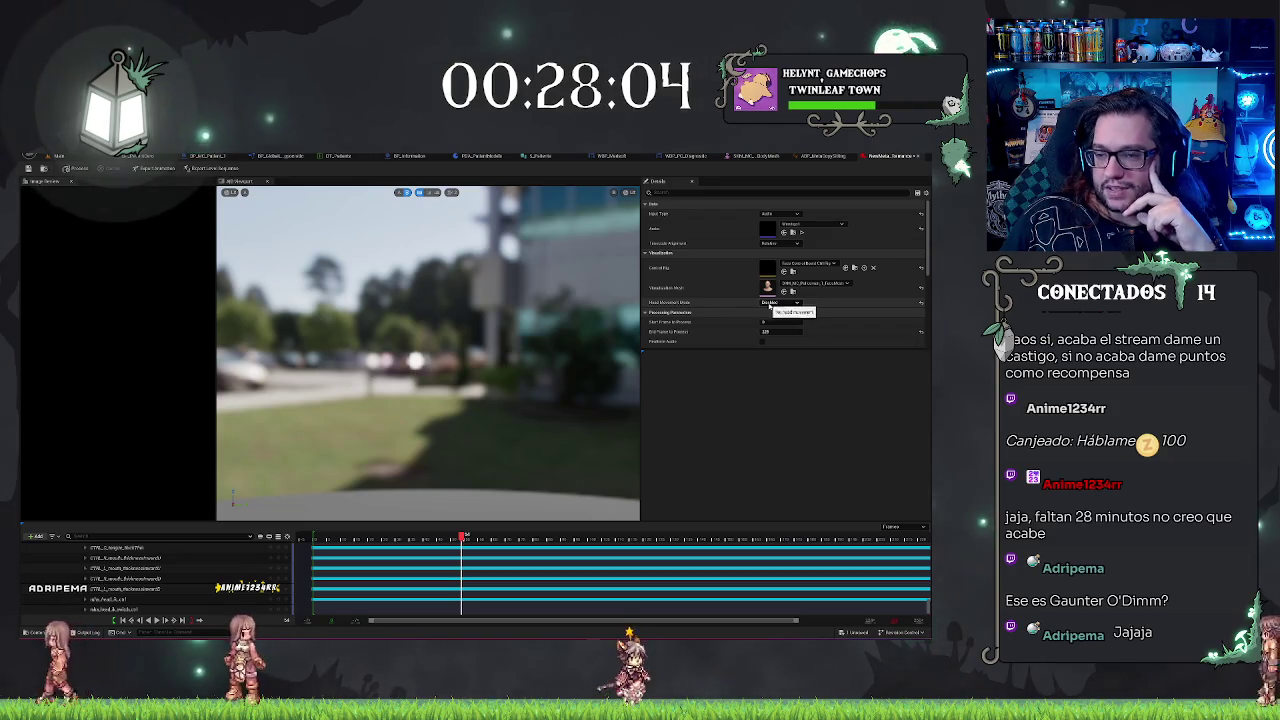
{"action": "left_click", "coordinate": [785, 312]}
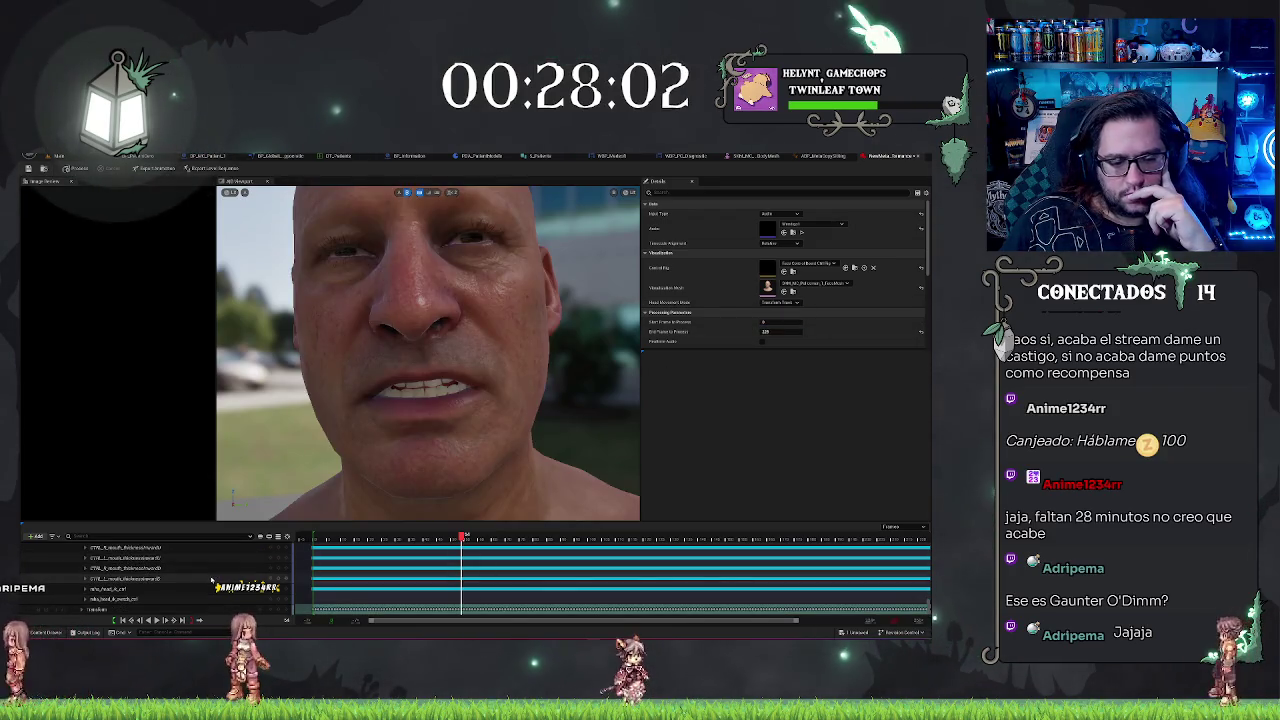
{"action": "left_click", "coordinate": [84, 610]}
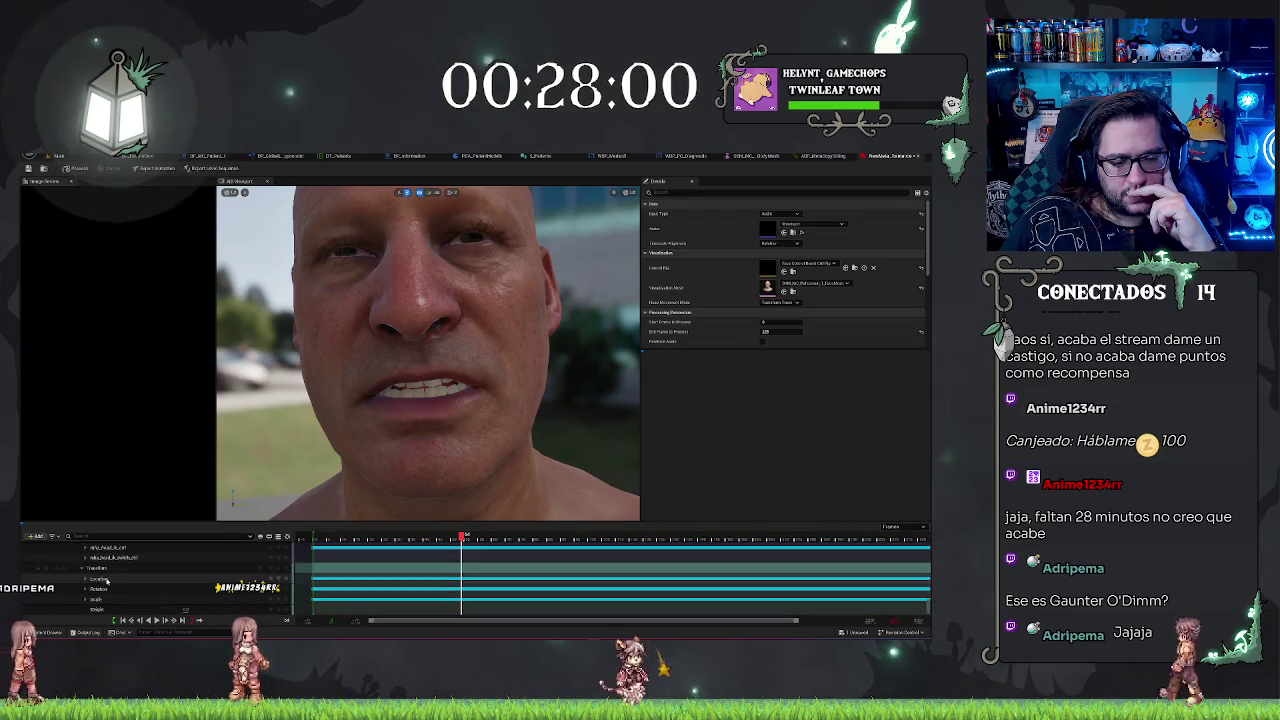
- Expand the head's Location channels and trial-edit Location X, undoing the change
{"action": "left_click", "coordinate": [87, 590]}
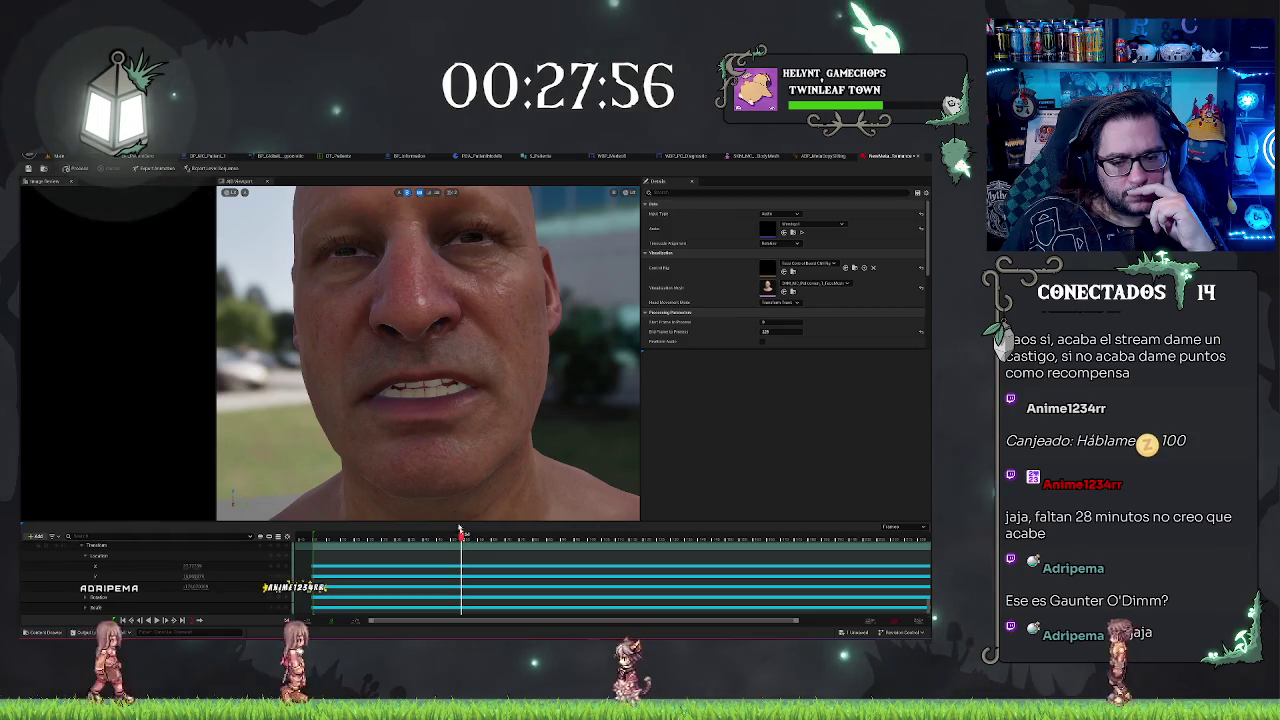
{"action": "mouse_move", "coordinate": [431, 438]}
{"action": "left_mouse_down"}
{"action": "mouse_move", "coordinate": [445, 478]}
{"action": "mouse_move", "coordinate": [400, 478]}
{"action": "left_mouse_up"}
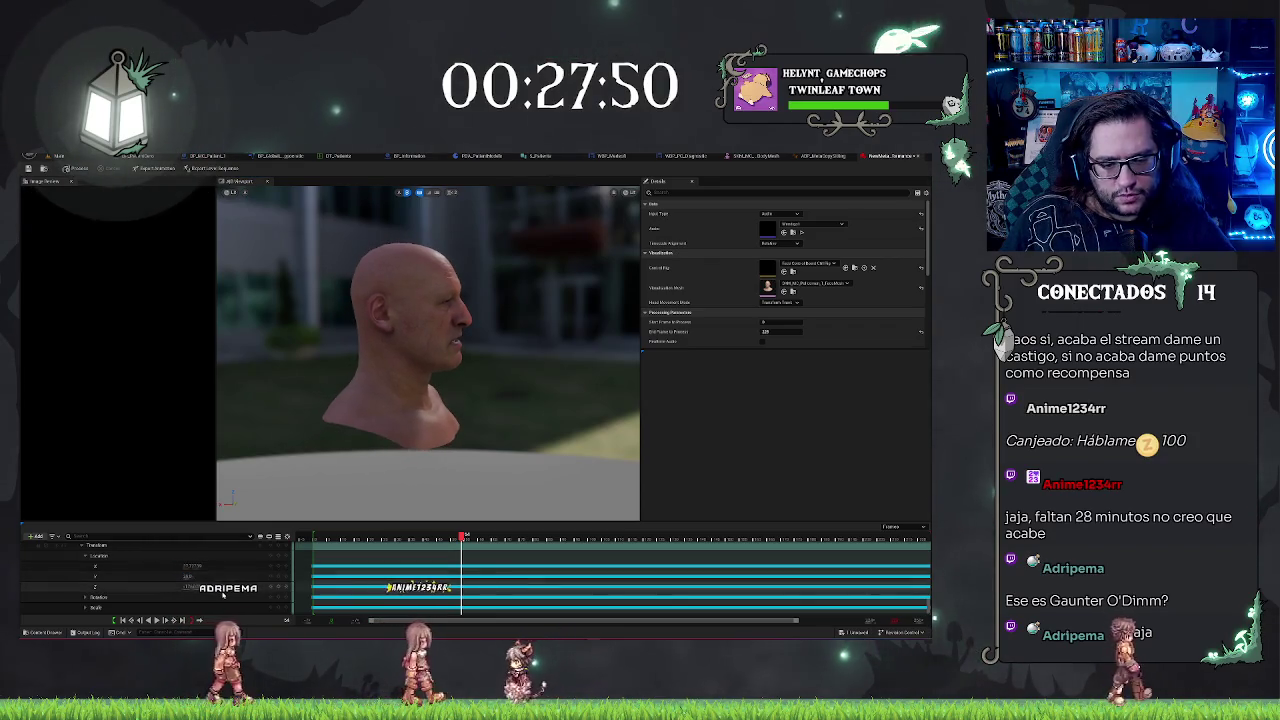
{"action": "key", "text": "ctrl+z"}
{"action": "mouse_move", "coordinate": [188, 565]}
{"action": "left_mouse_down"}
{"action": "mouse_move", "coordinate": [160, 565]}
{"action": "mouse_move", "coordinate": [230, 565]}
{"action": "left_mouse_up"}
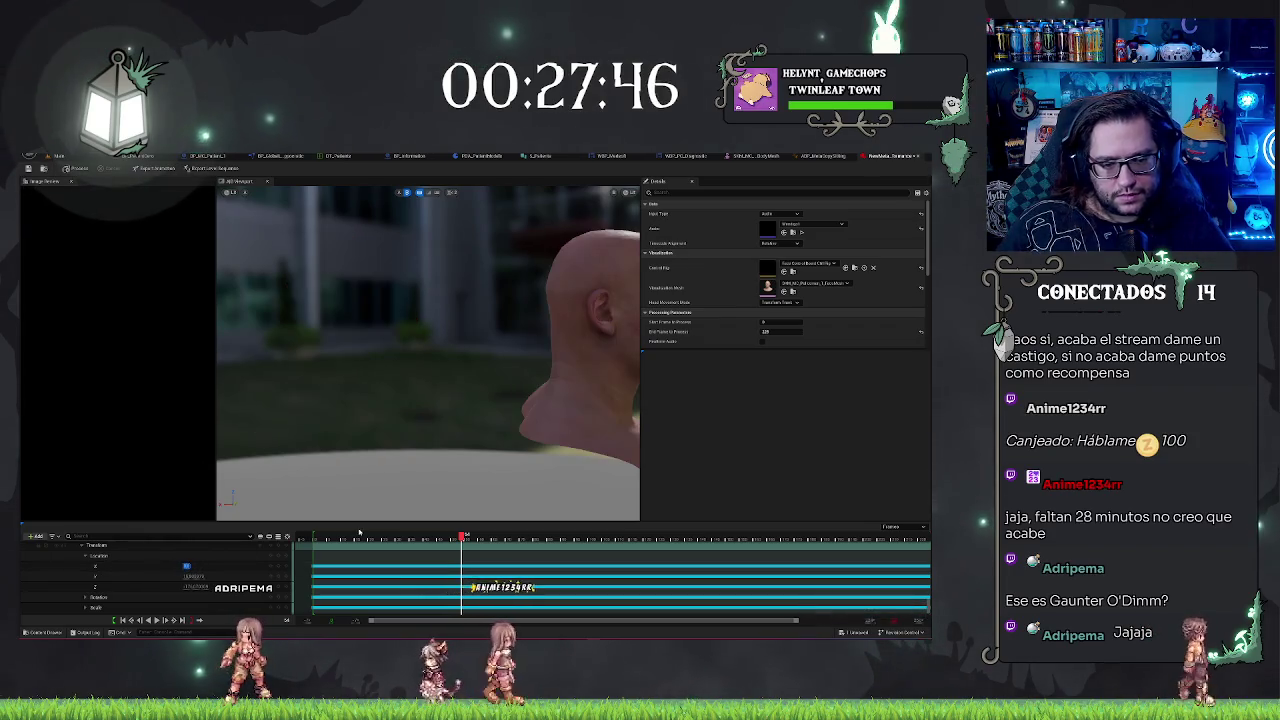
{"action": "left_click_drag", "start_coordinate": [531, 366], "coordinate": [450, 366]}
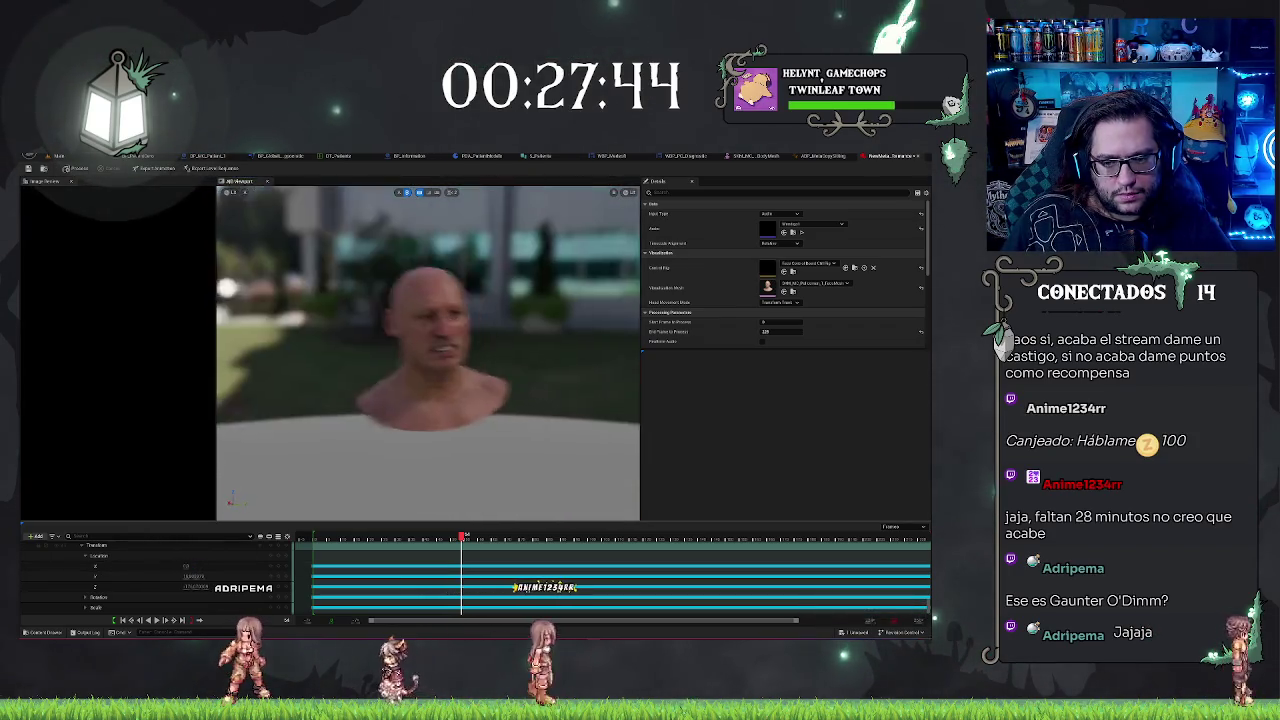
{"action": "left_click_drag", "start_coordinate": [461, 538], "coordinate": [366, 550]}
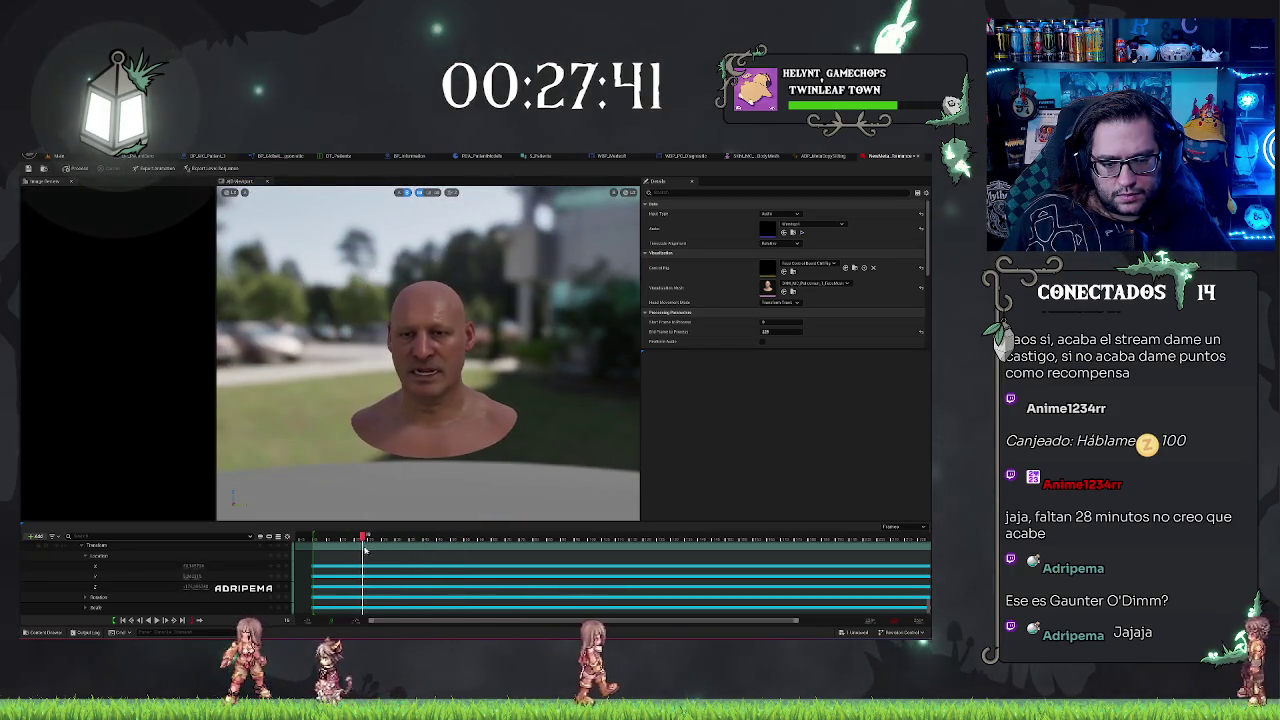
- Delete the Location X channel and scrub the performance to check the head motion
{"action": "right_click", "coordinate": [125, 564]}
{"action": "left_click", "coordinate": [150, 519]}
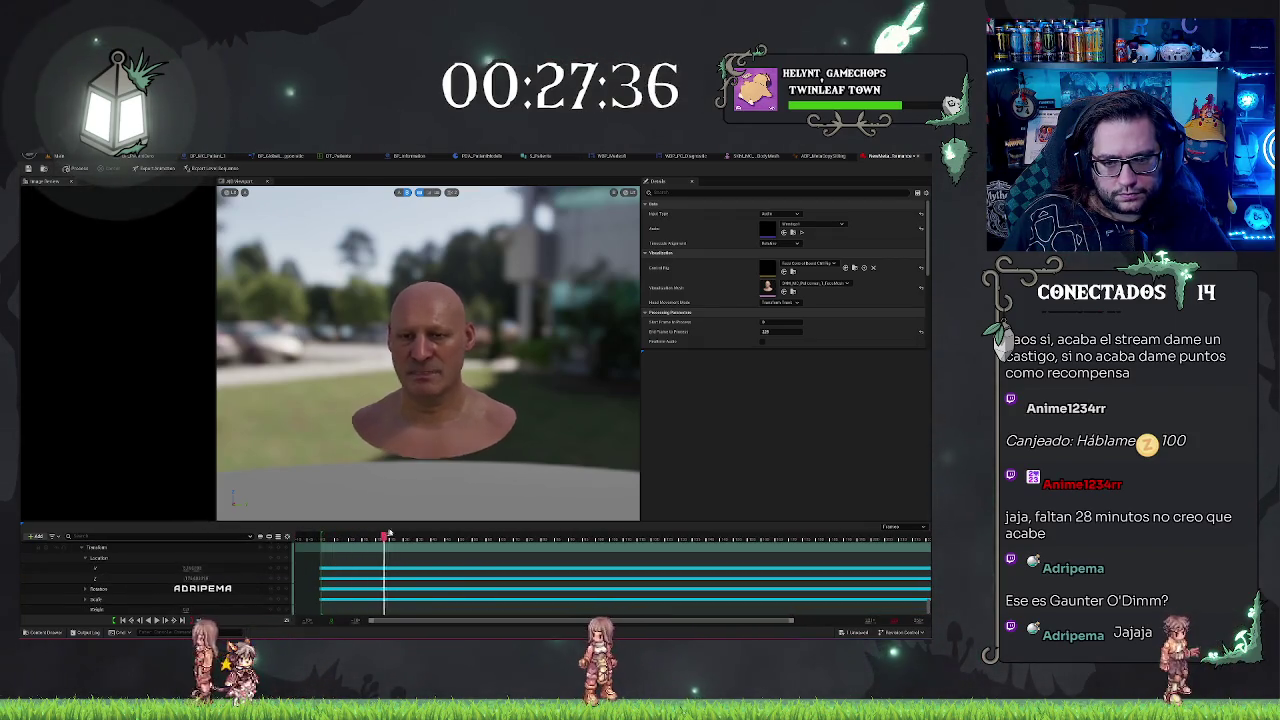
{"action": "left_click_drag", "start_coordinate": [496, 527], "coordinate": [562, 522]}
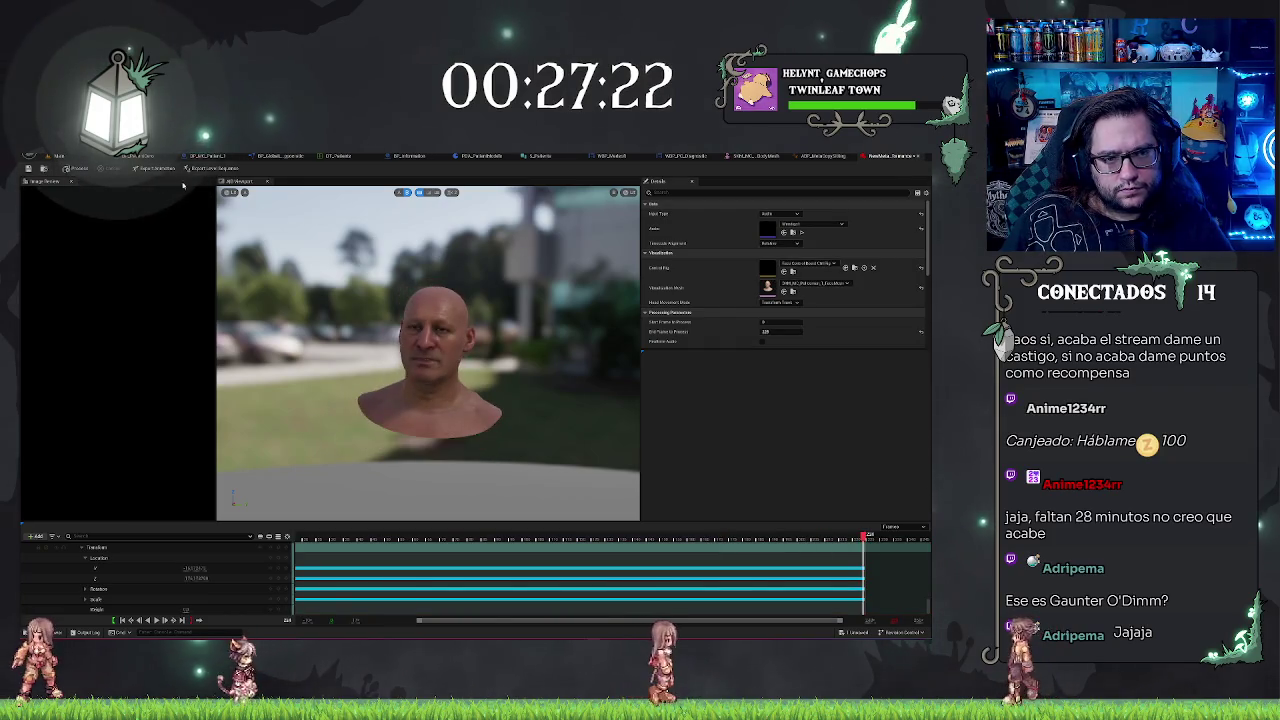
{"action": "left_click", "coordinate": [157, 168]}
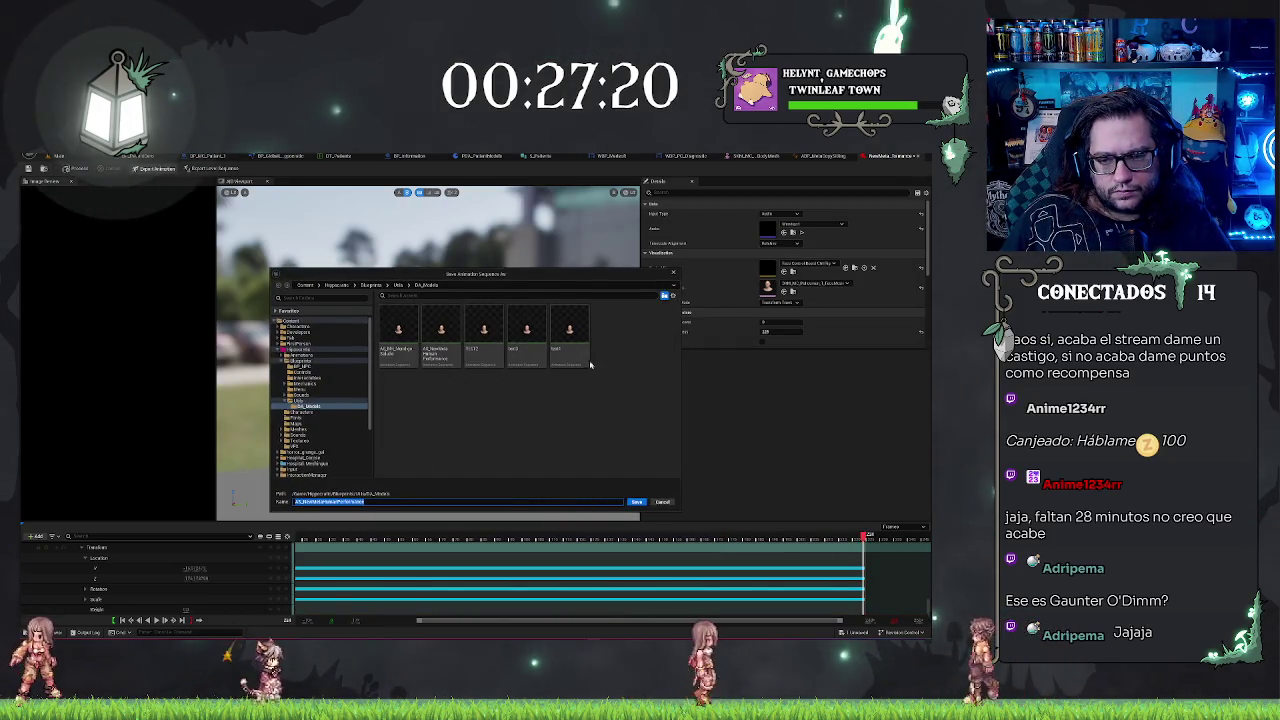
- Save the exported animation over the existing asset, create it, and return to the level editor
{"action": "left_click", "coordinate": [570, 335]}
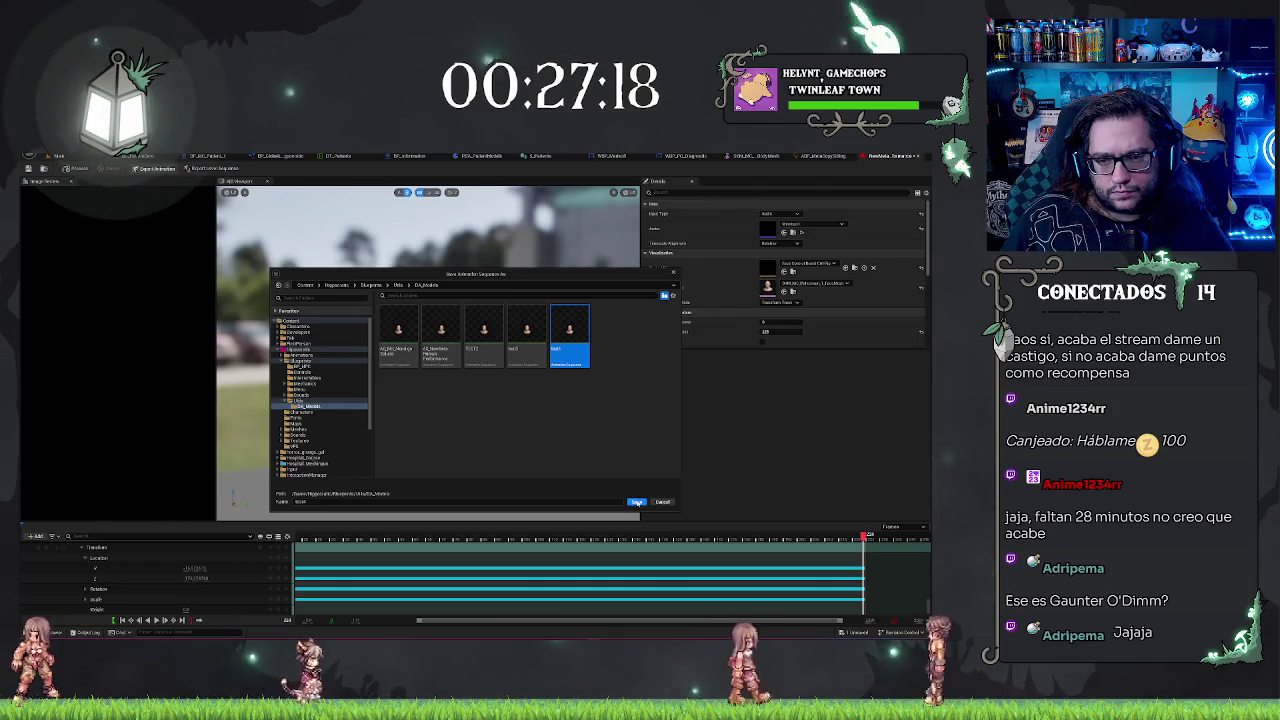
{"action": "left_click", "coordinate": [637, 502]}
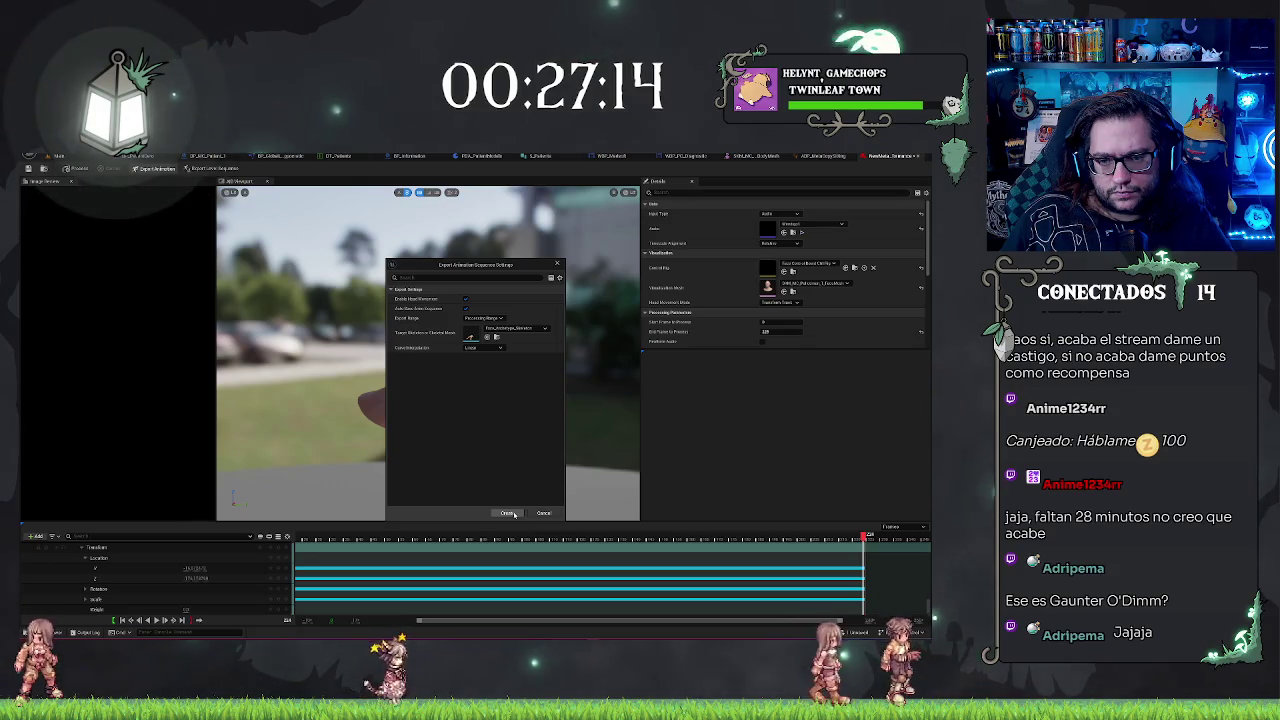
{"action": "left_click", "coordinate": [508, 513]}
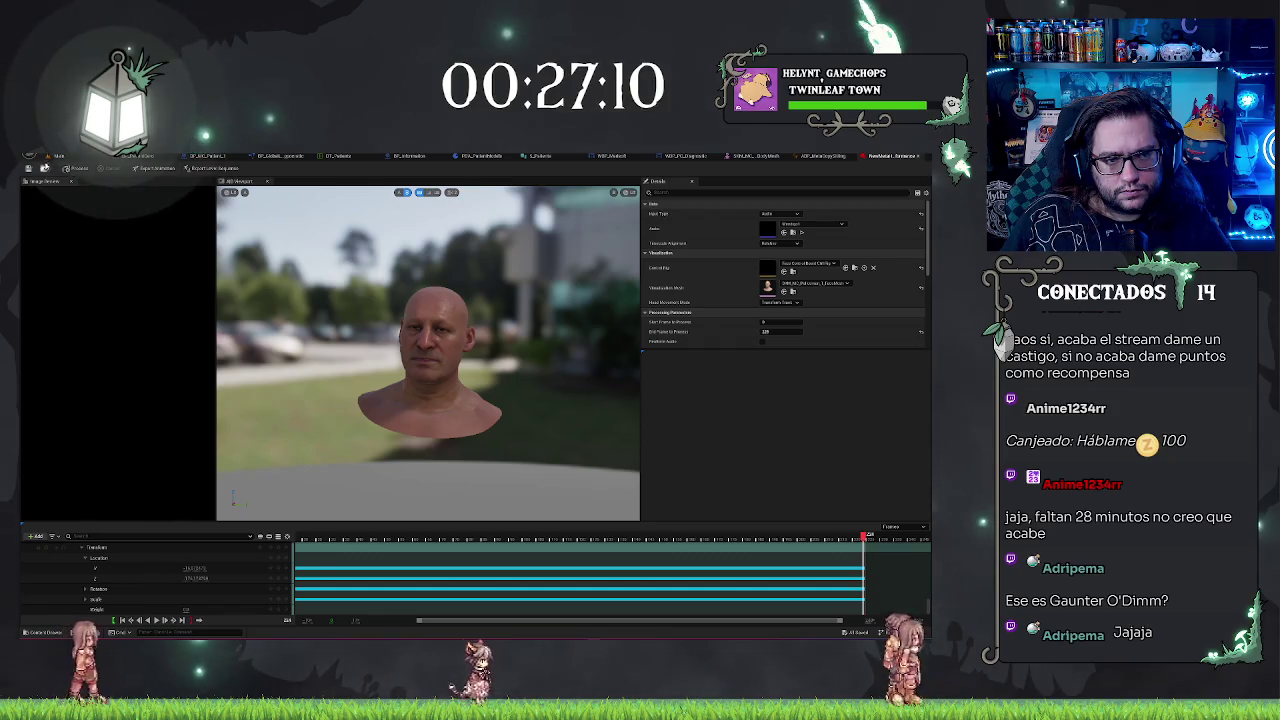
{"action": "left_click", "coordinate": [56, 155]}
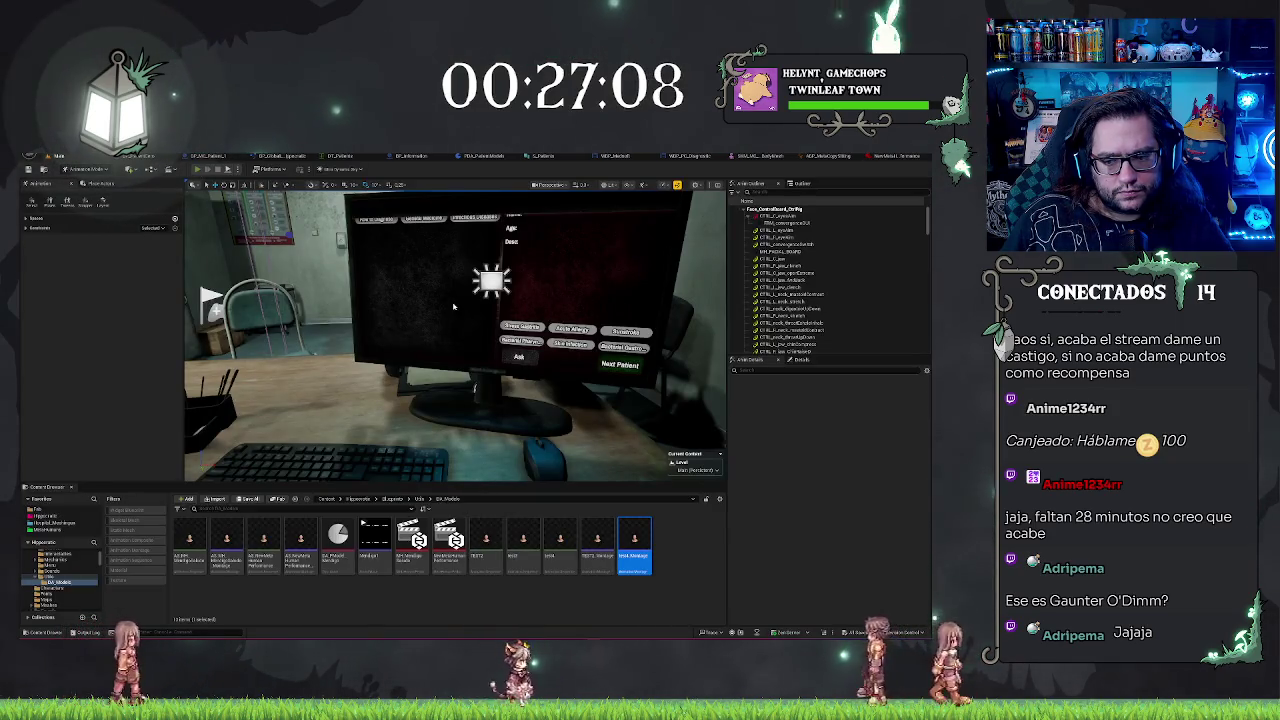
- Play-test the level with Alt+P, stop with Esc, then return to the MetaHuman performance editor
{"action": "key", "text": "alt+p"}
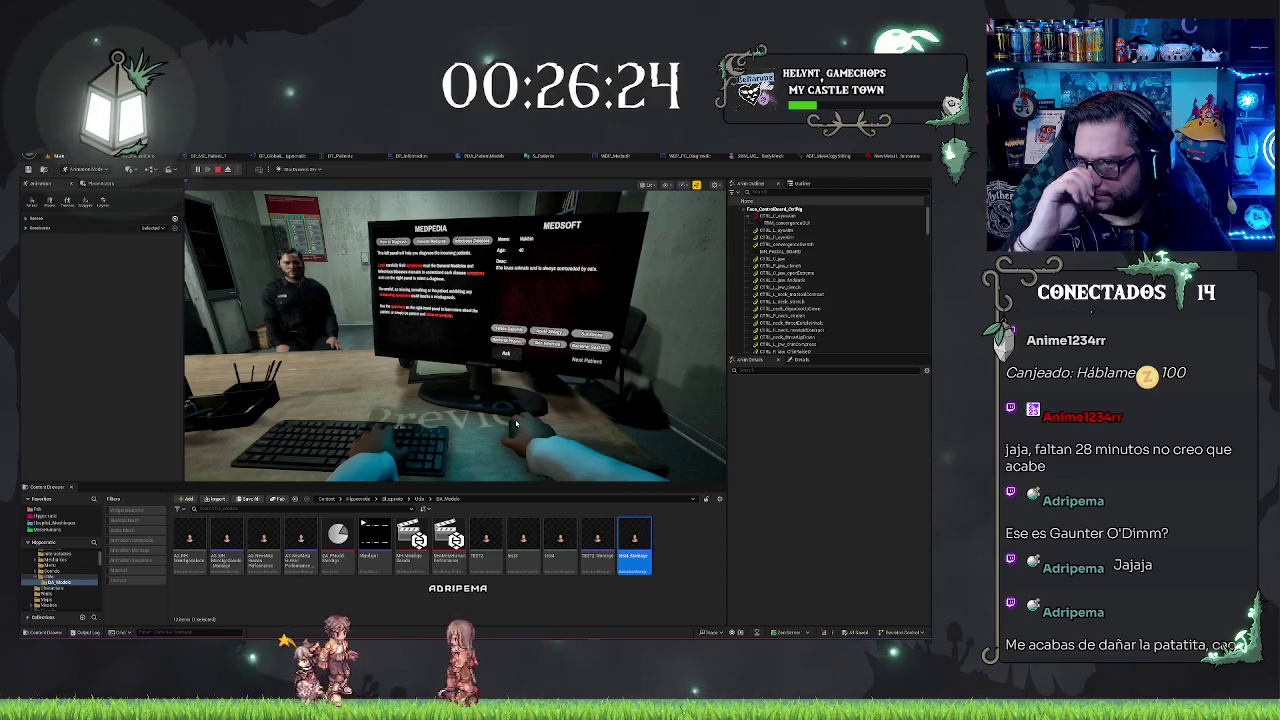
{"action": "key", "text": "Escape"}
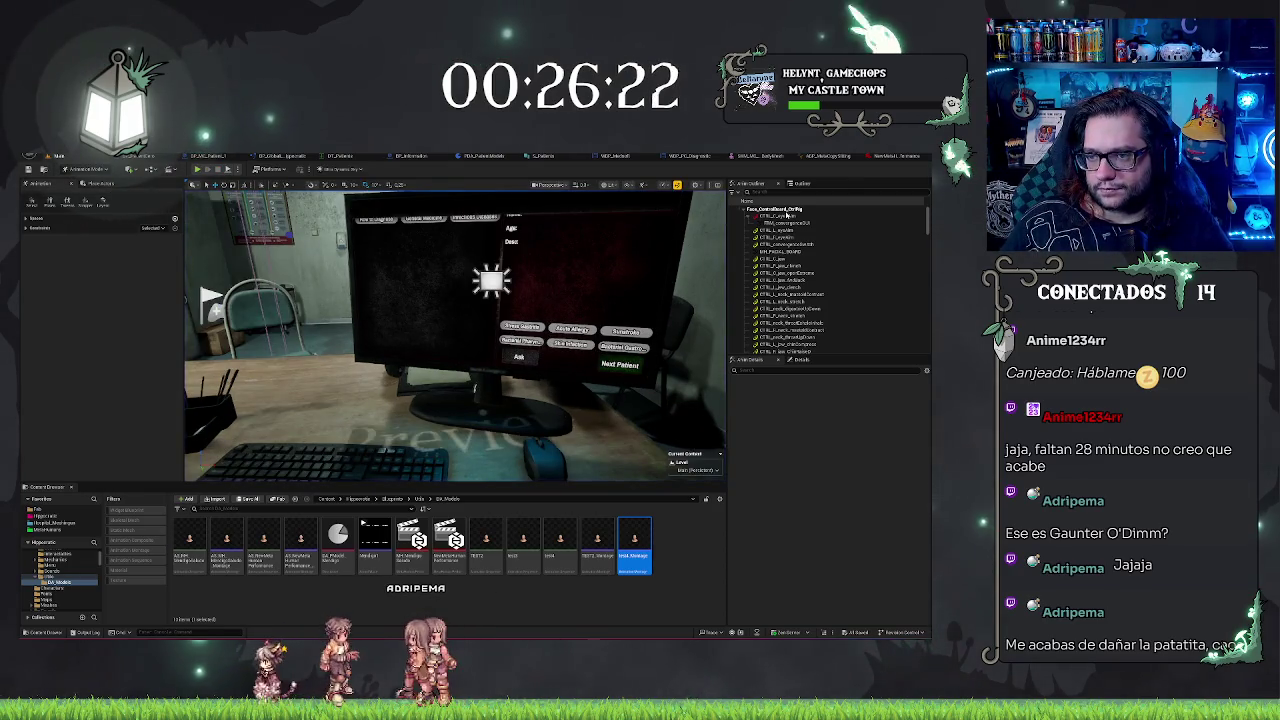
{"action": "left_click", "coordinate": [792, 210]}
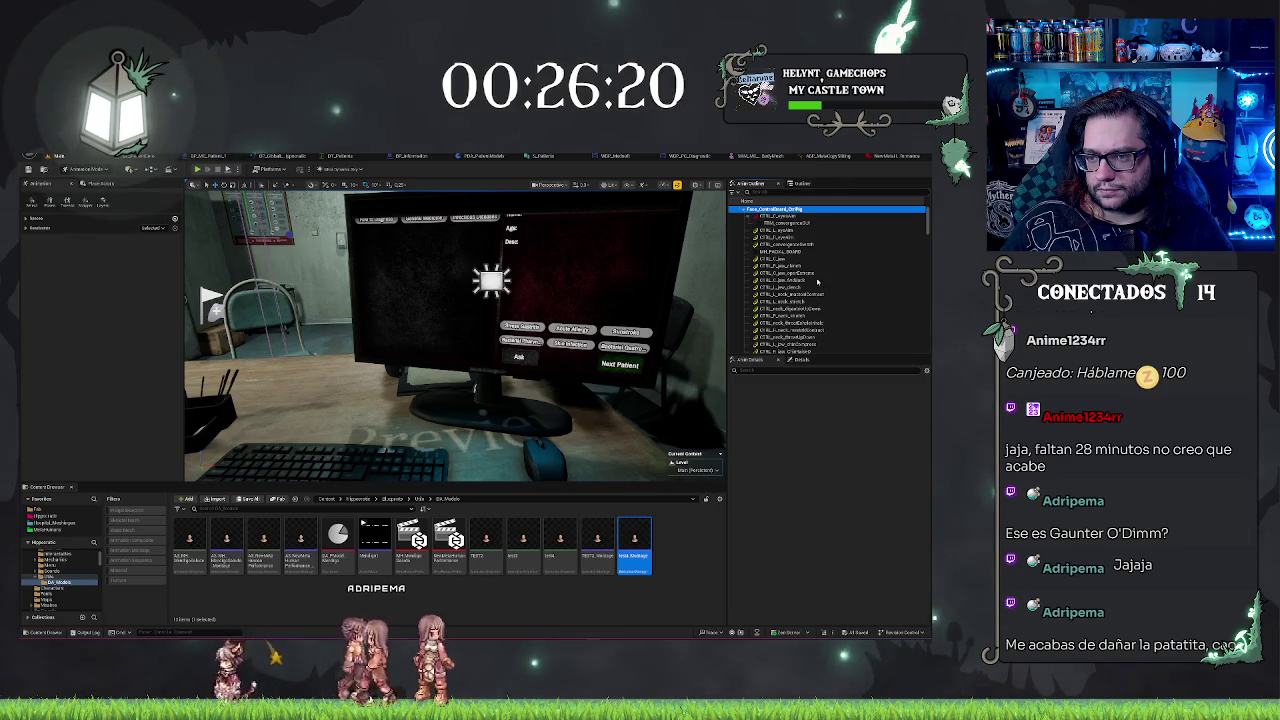
{"action": "scroll", "coordinate": [818, 282], "scroll_direction": "down", "scroll_amount": 10}
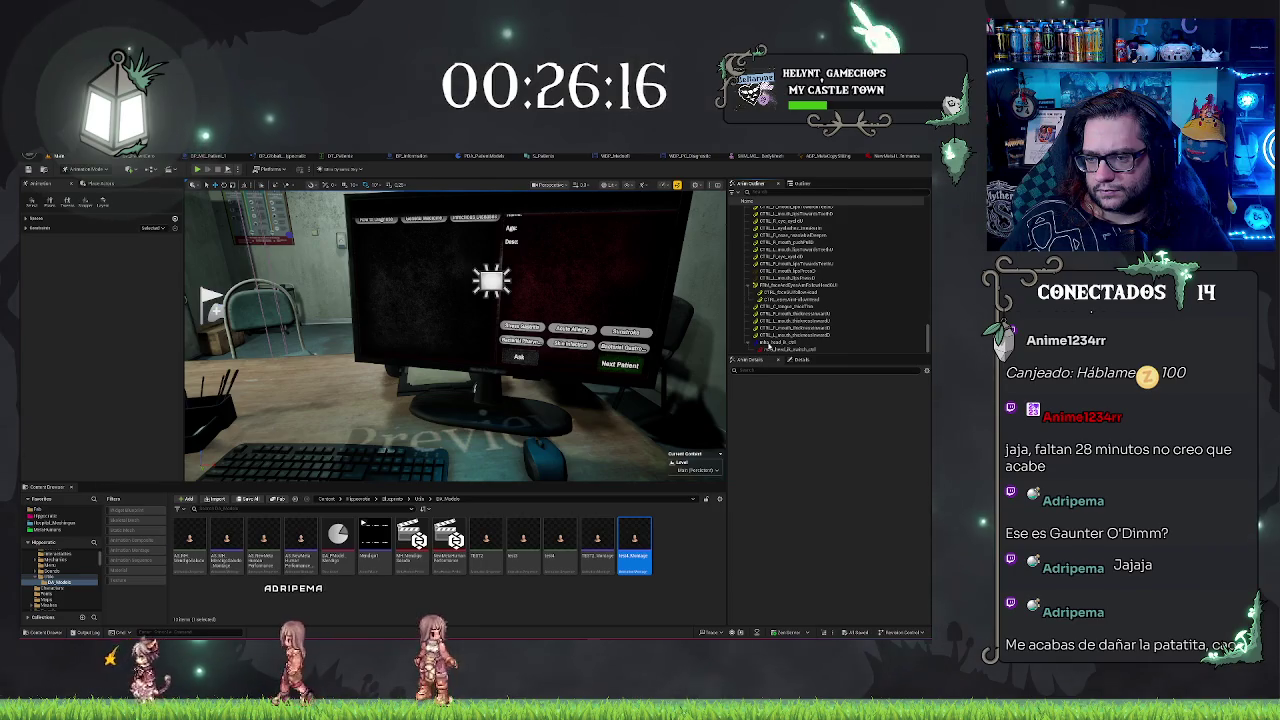
{"action": "left_click_drag", "start_coordinate": [700, 353], "coordinate": [690, 395]}
{"action": "left_click", "coordinate": [893, 156]}
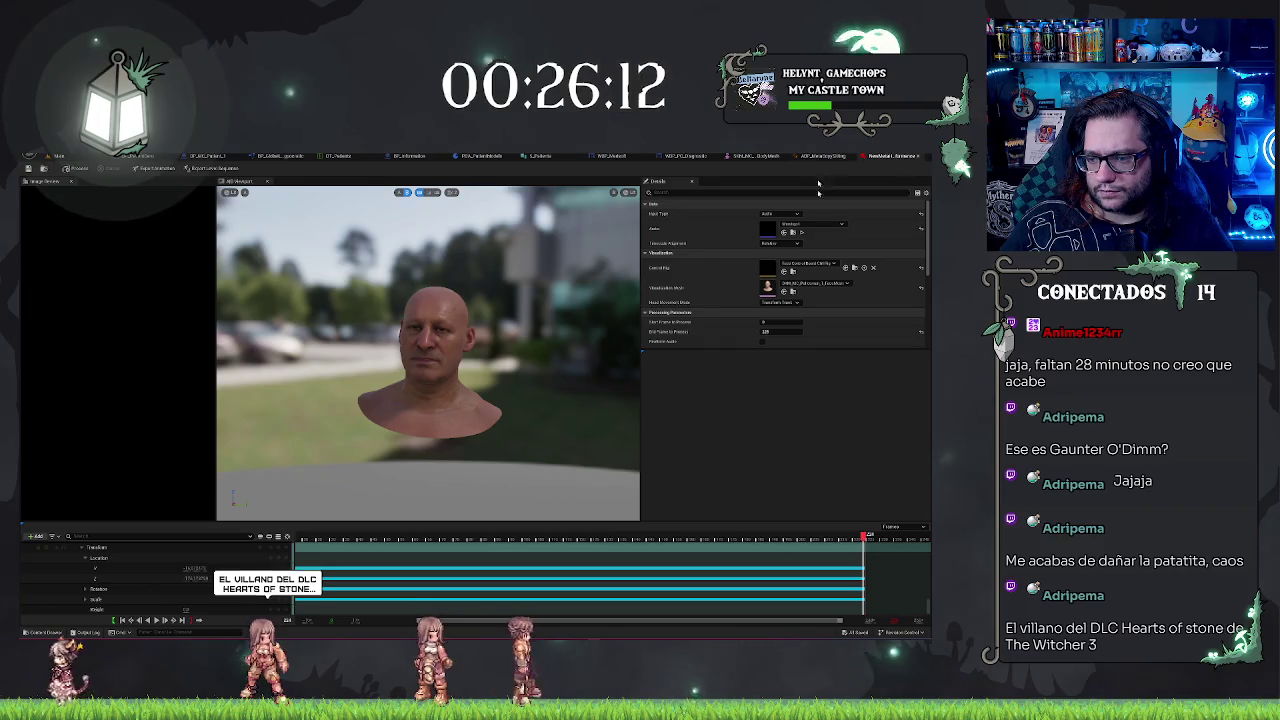
- Scrub the performance back to about frame 503 and bring up the ABP_MetaCopySitting AnimGraph
{"action": "left_click_drag", "start_coordinate": [868, 537], "coordinate": [503, 537]}
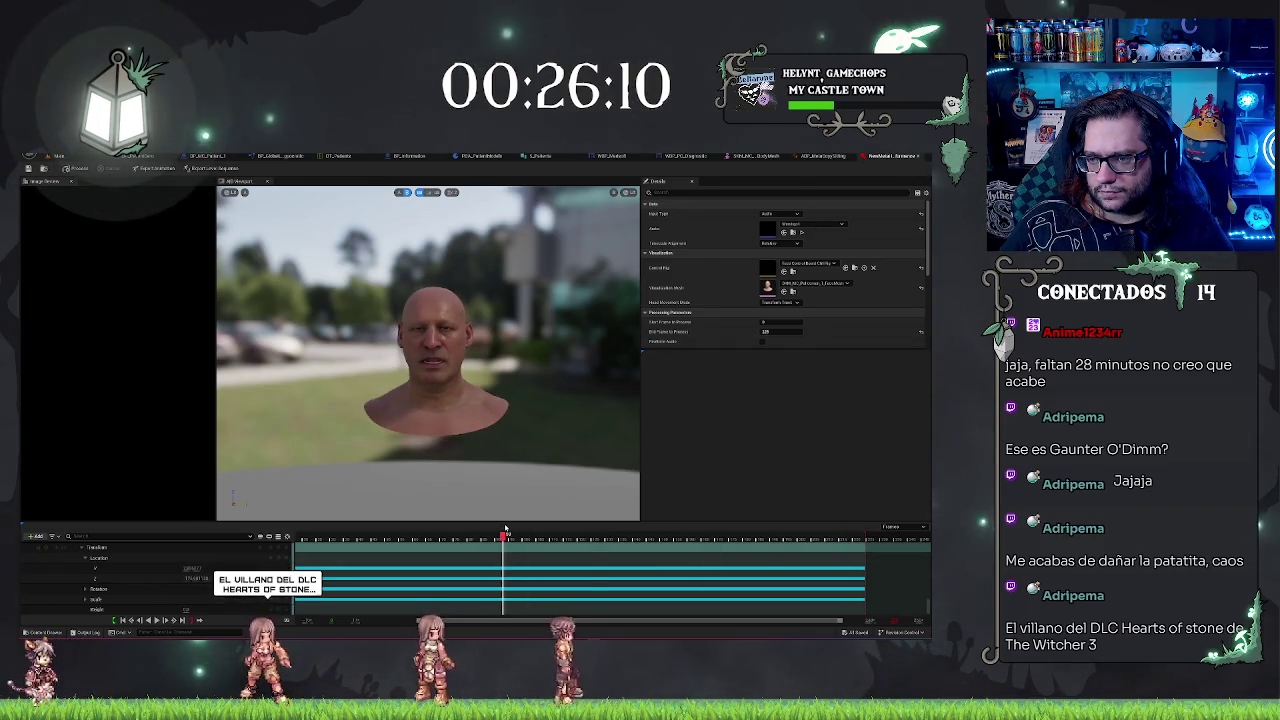
{"action": "left_click", "coordinate": [775, 156]}
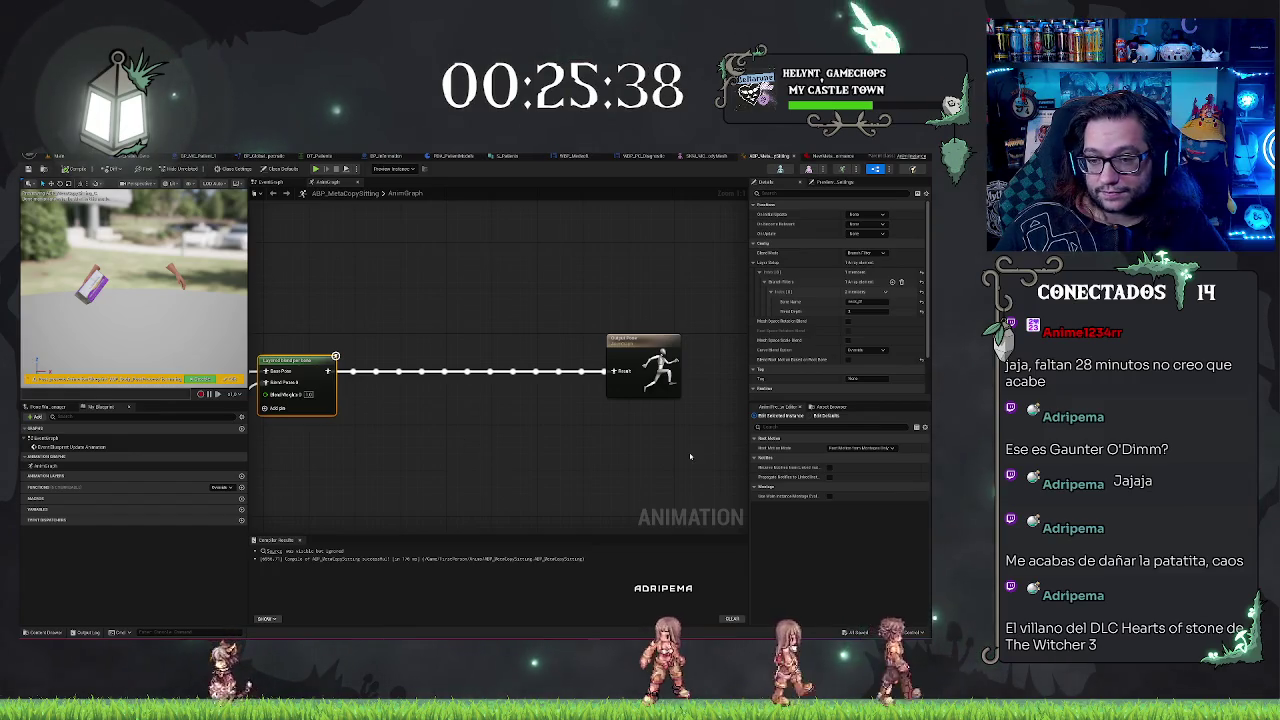
- Select the Slot node and keep its Root Motion Mode on montages only
{"action": "left_click", "coordinate": [690, 456]}
{"action": "left_click", "coordinate": [643, 366]}
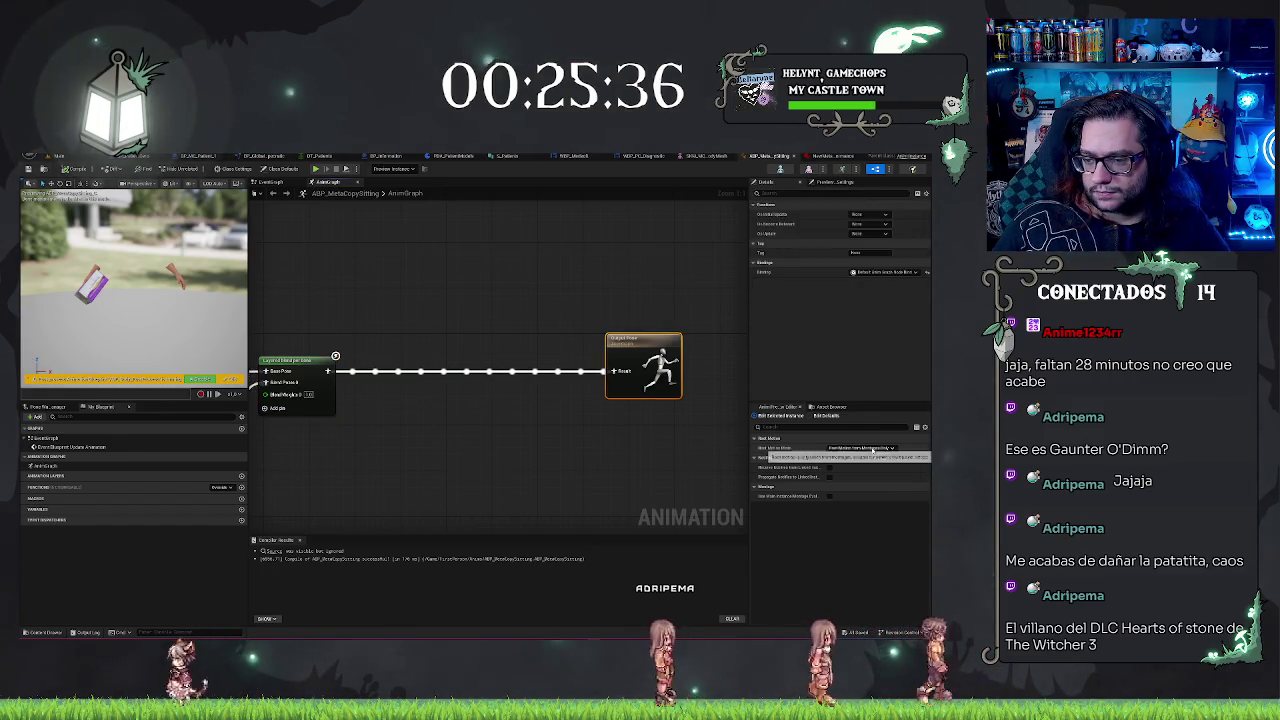
{"action": "left_click_drag", "start_coordinate": [463, 394], "coordinate": [686, 374]}
{"action": "left_click", "coordinate": [428, 405]}
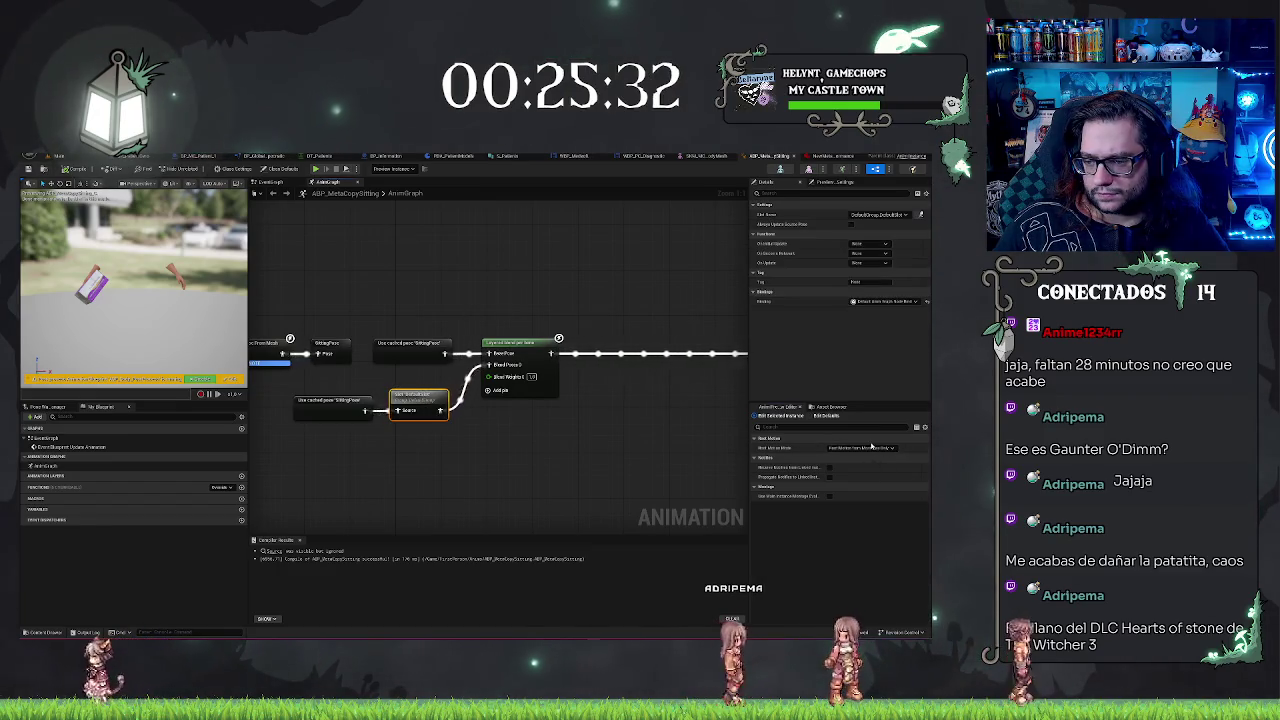
{"action": "left_click", "coordinate": [879, 449]}
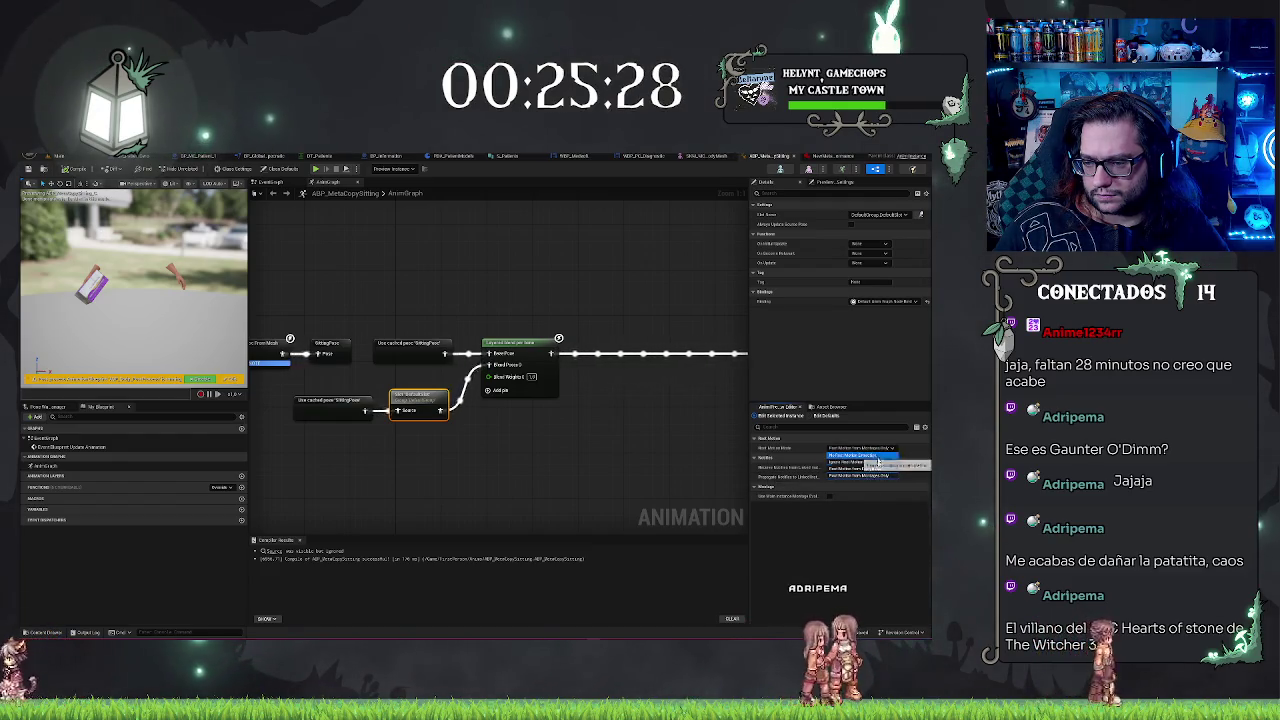
{"action": "left_click", "coordinate": [858, 475]}
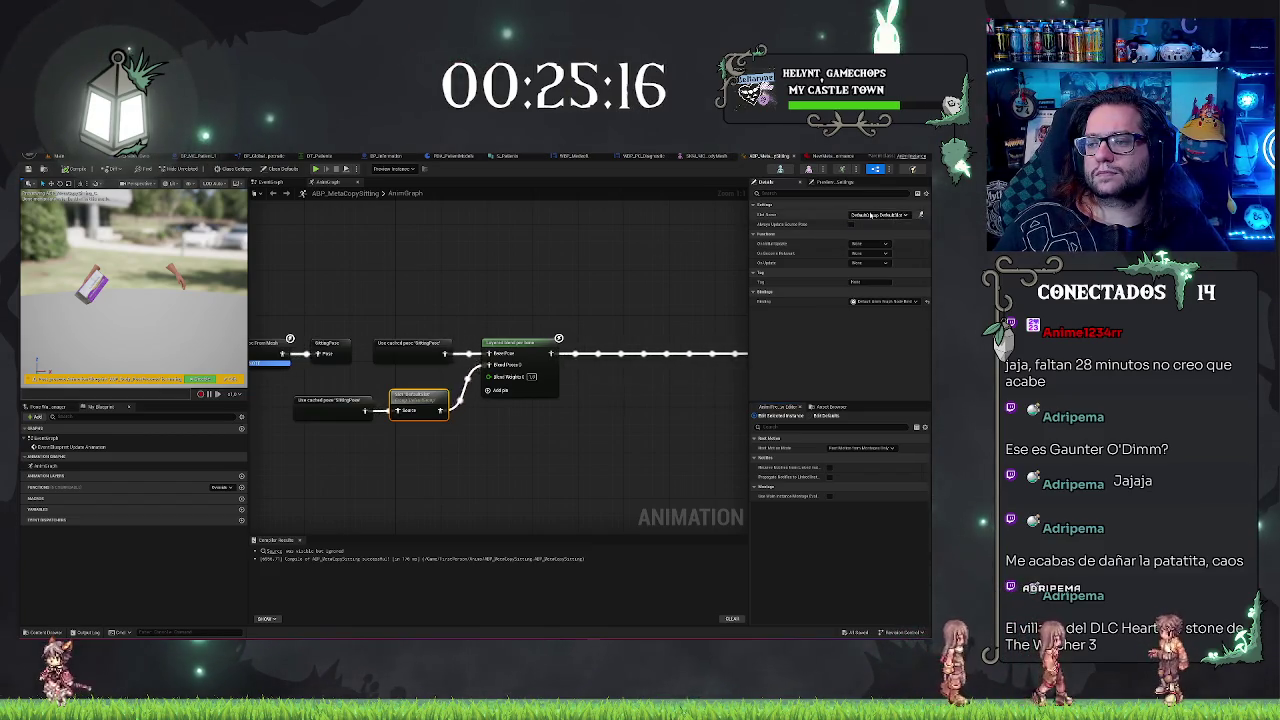
- On Layered blend per bone, try Blend Mask, revert to Branch Filter and add one branch filter
{"action": "left_click", "coordinate": [520, 345]}
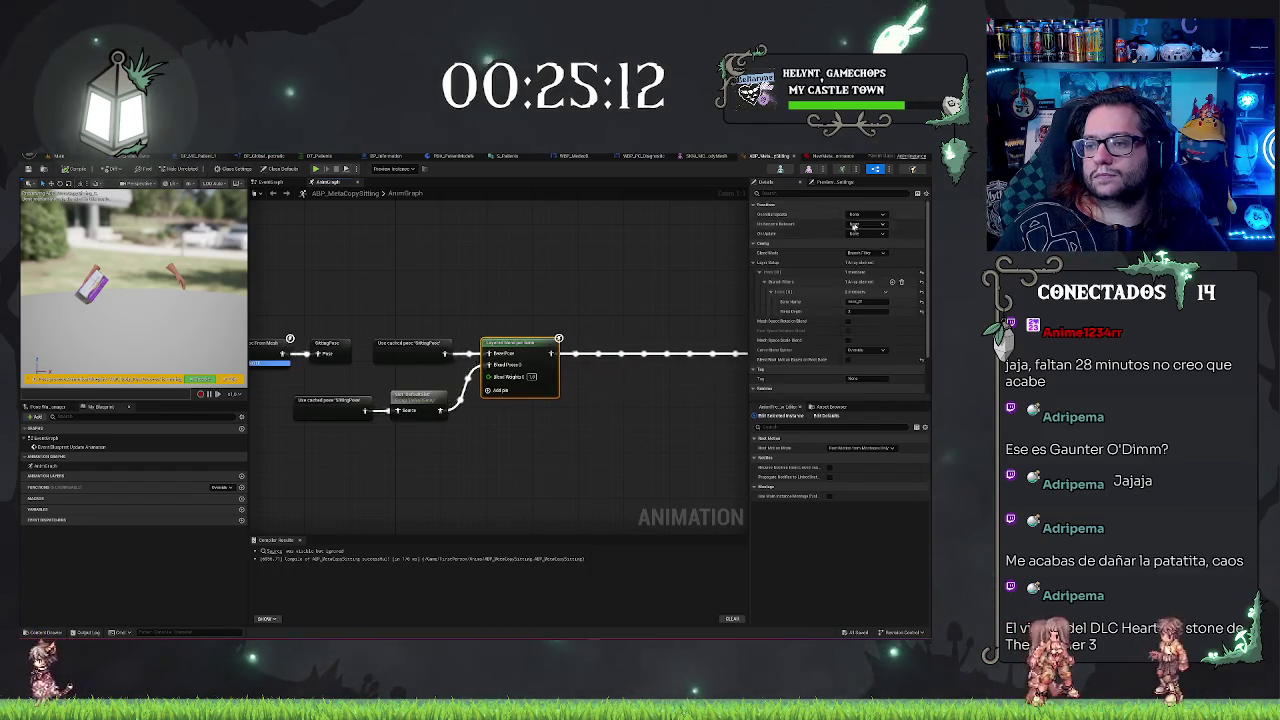
{"action": "left_click", "coordinate": [849, 254]}
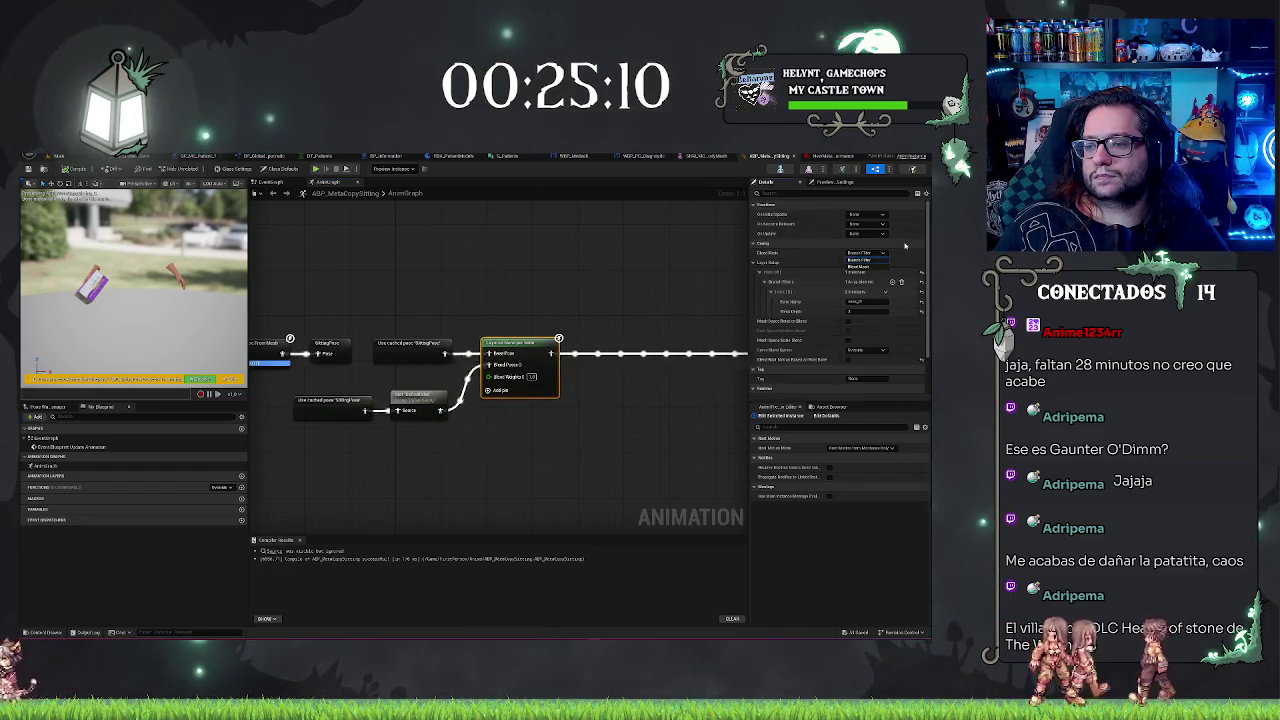
{"action": "left_click", "coordinate": [875, 268]}
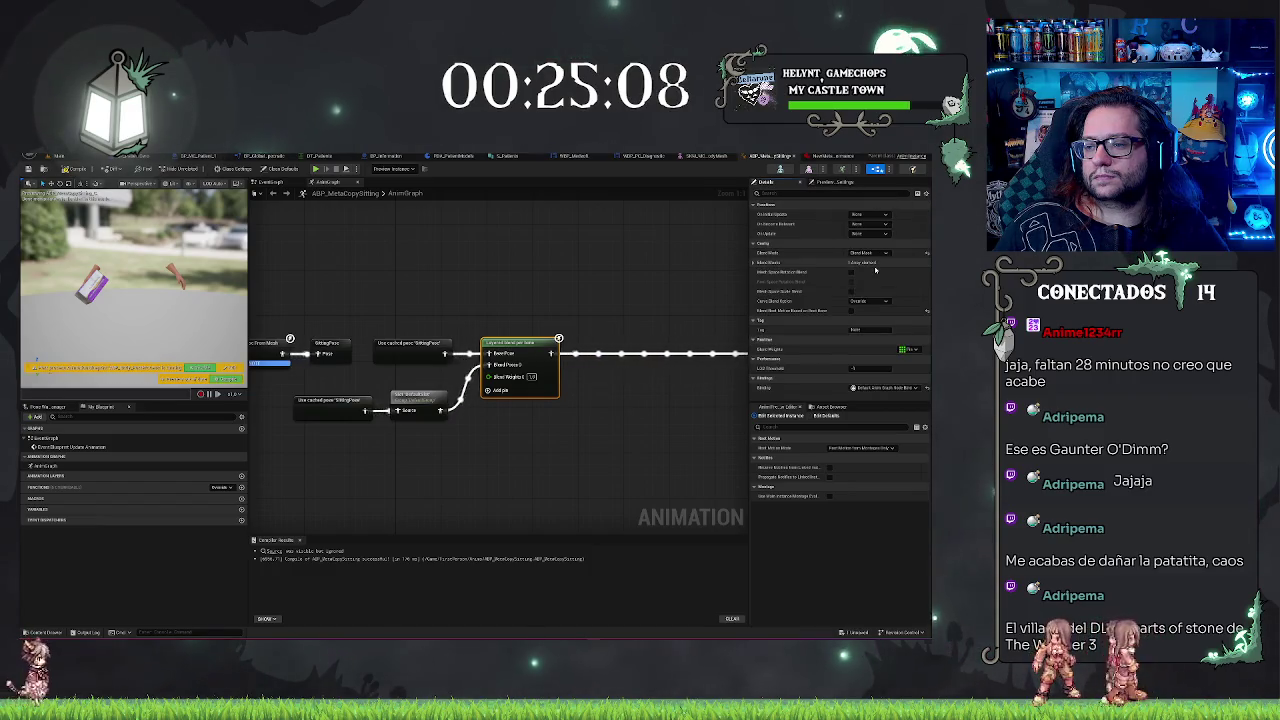
{"action": "left_click", "coordinate": [755, 263]}
{"action": "left_click", "coordinate": [863, 272]}
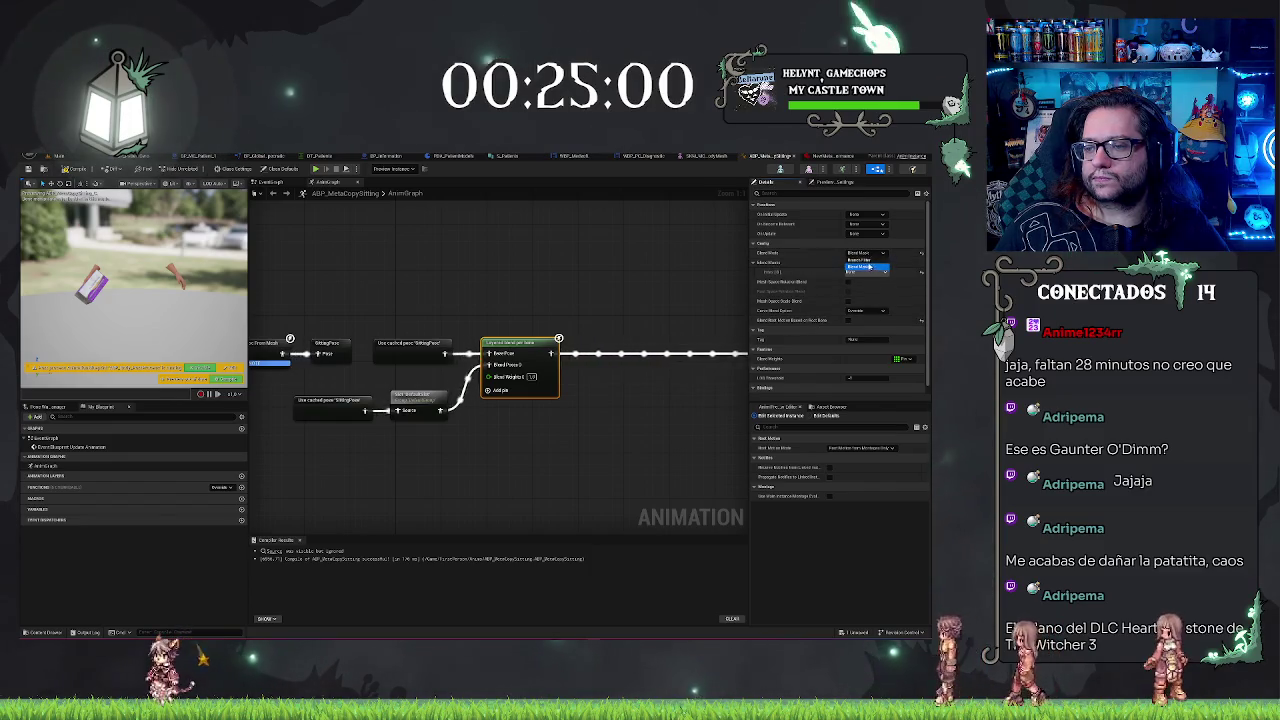
{"action": "left_click", "coordinate": [759, 271]}
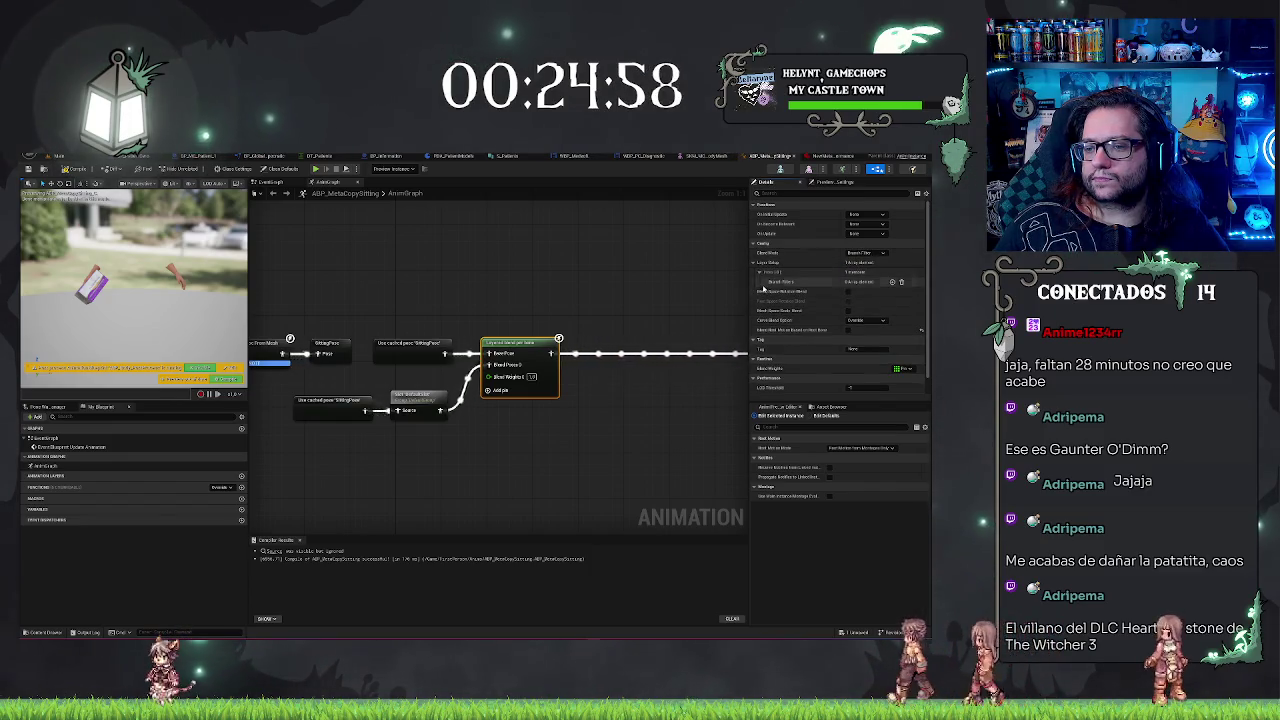
{"action": "left_click", "coordinate": [892, 281]}
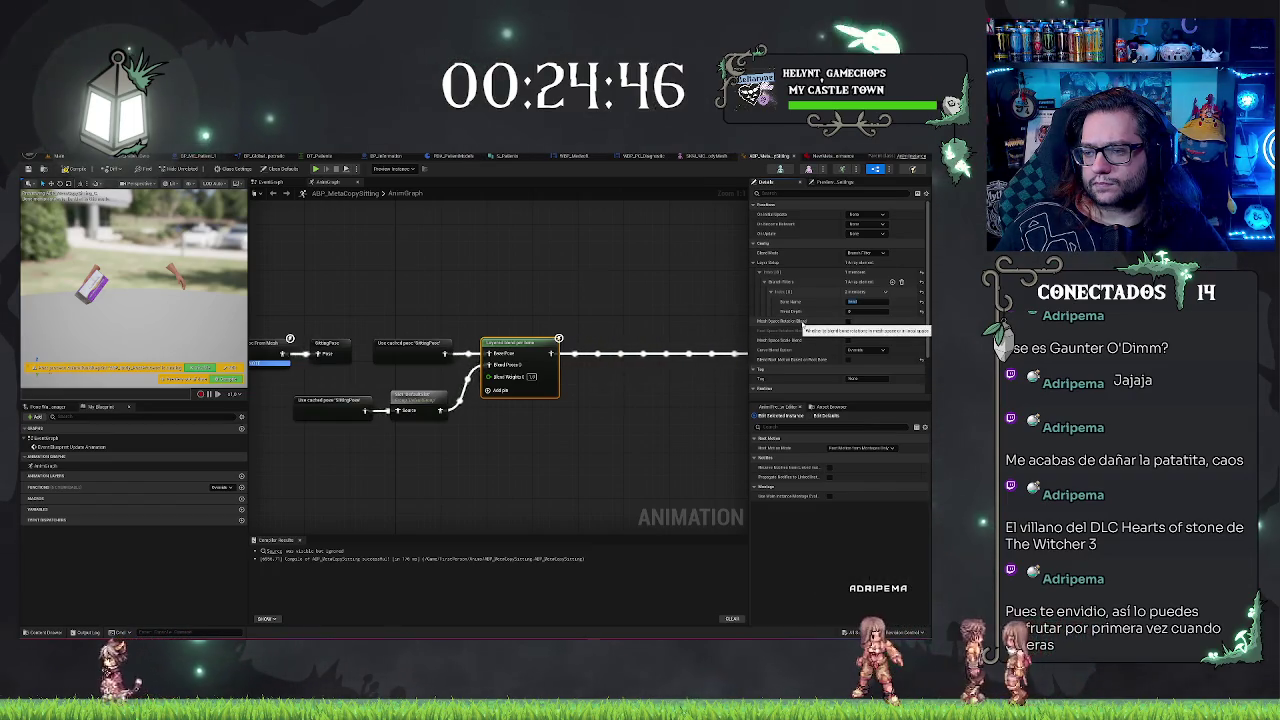
{"action": "left_click", "coordinate": [651, 284]}
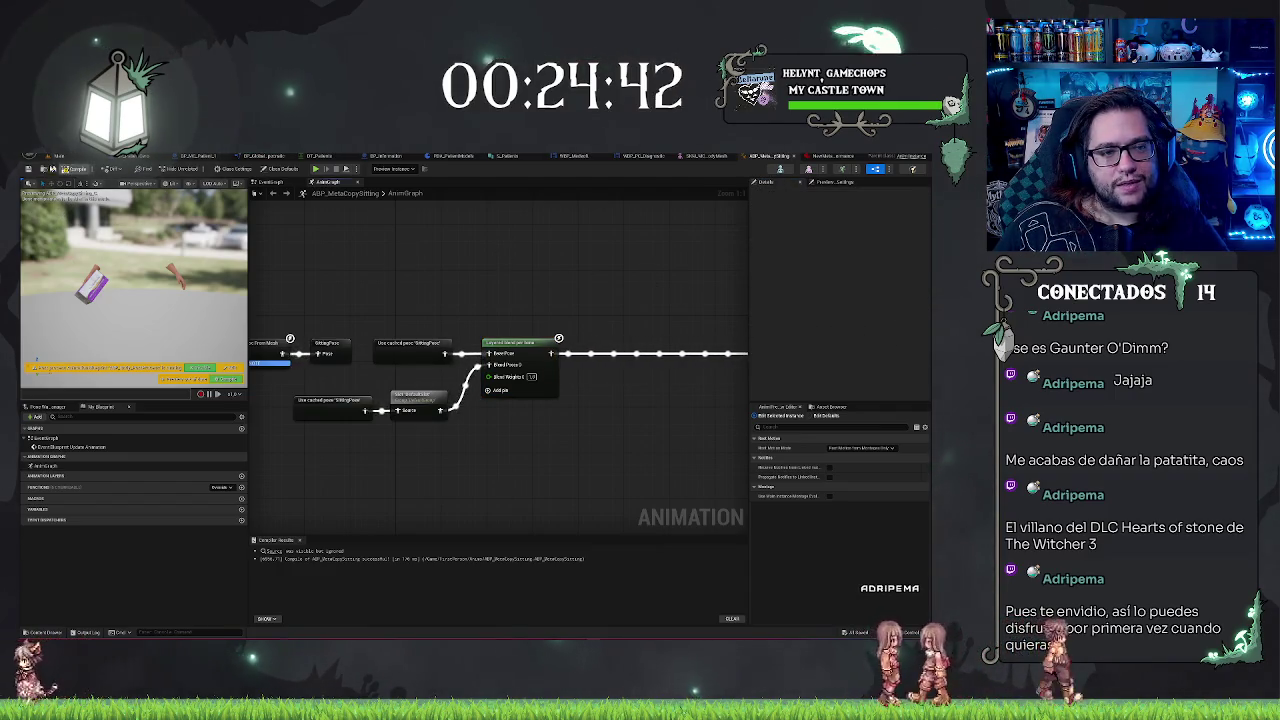
- Open test_Montage from the level editor, then open the animation sequence in its segment
{"action": "left_click", "coordinate": [55, 156]}
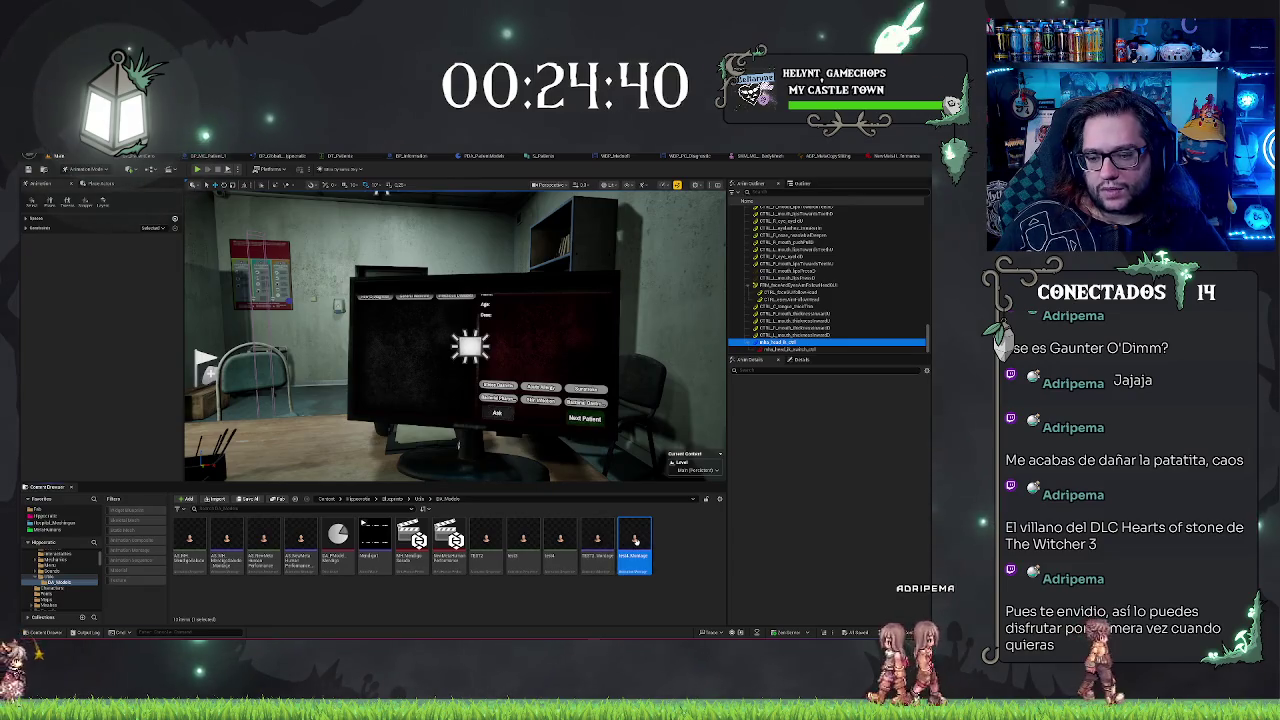
{"action": "double_click", "coordinate": [634, 545]}
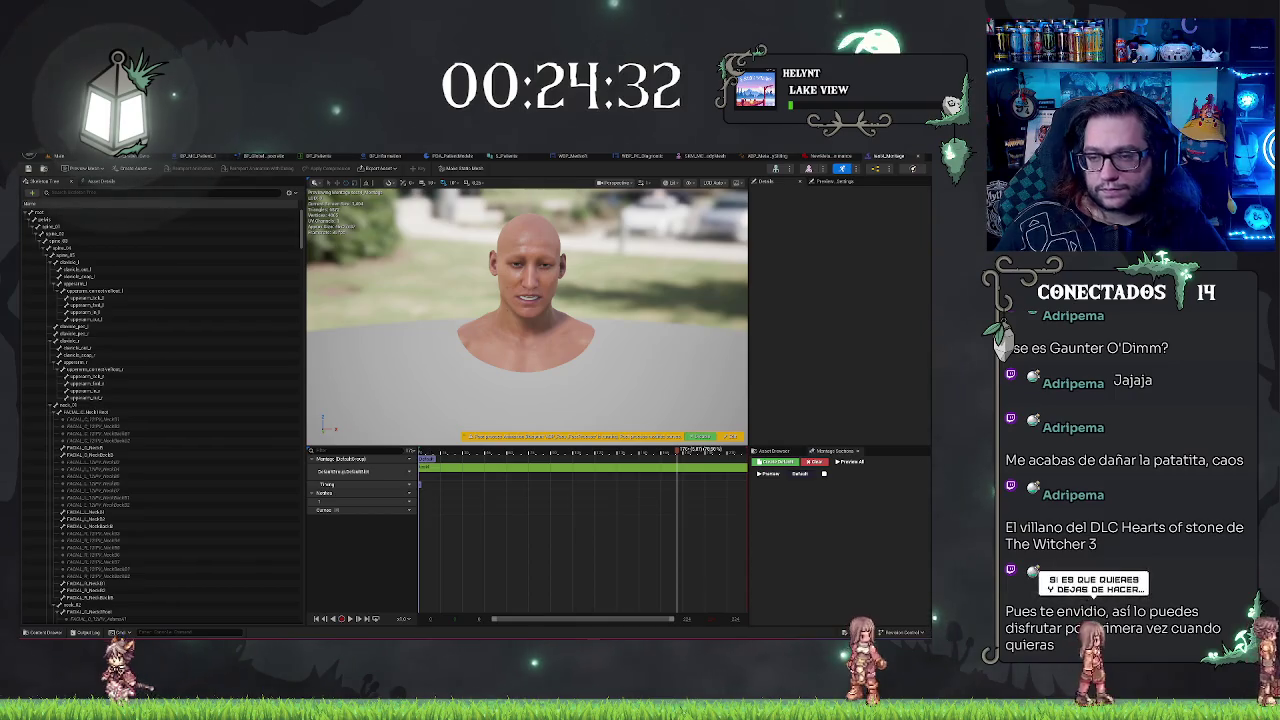
{"action": "left_click", "coordinate": [493, 468]}
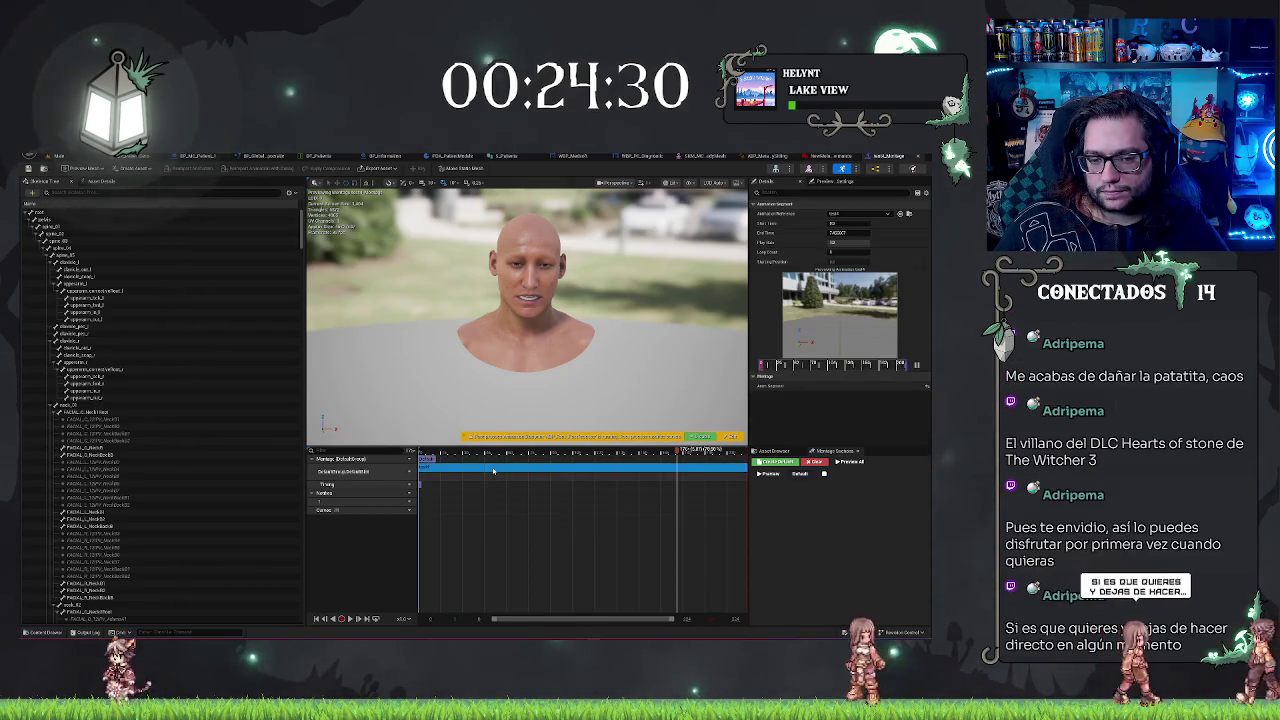
{"action": "double_click", "coordinate": [493, 468]}
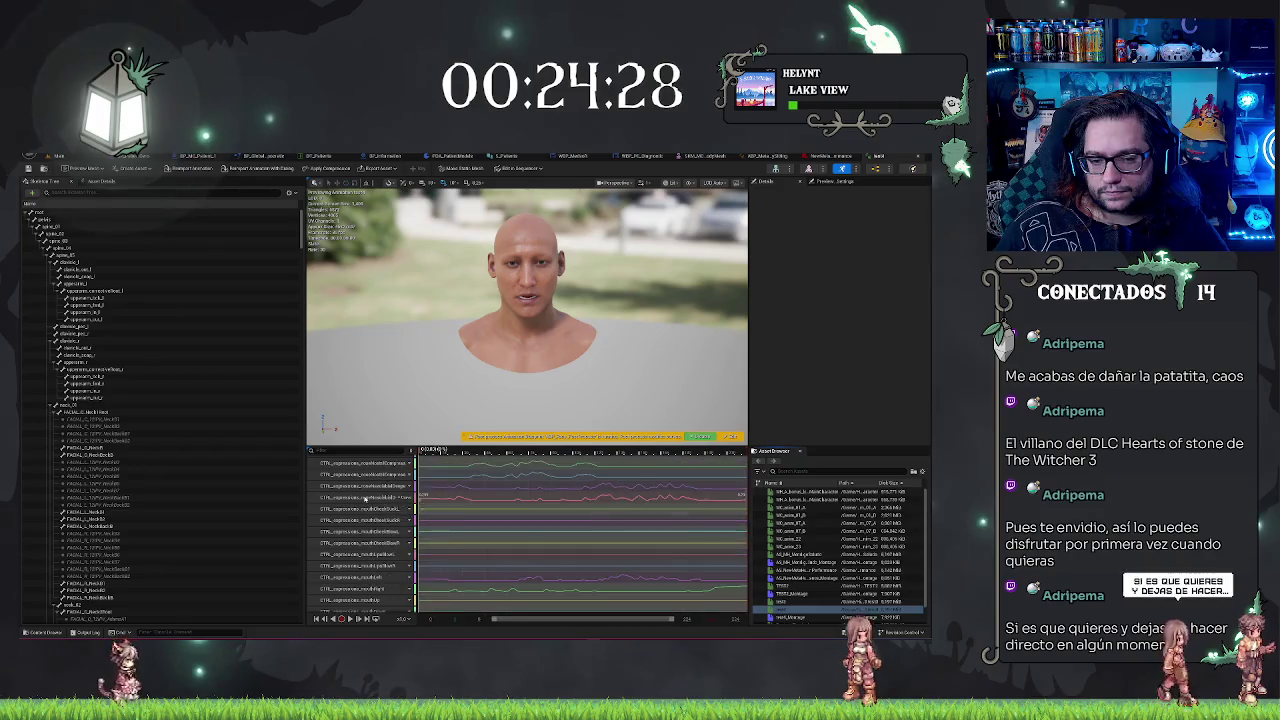
- Browse the animation sequence, show its Asset Details, and return to the level editor
{"action": "scroll", "coordinate": [365, 498], "scroll_direction": "down", "scroll_amount": 5}
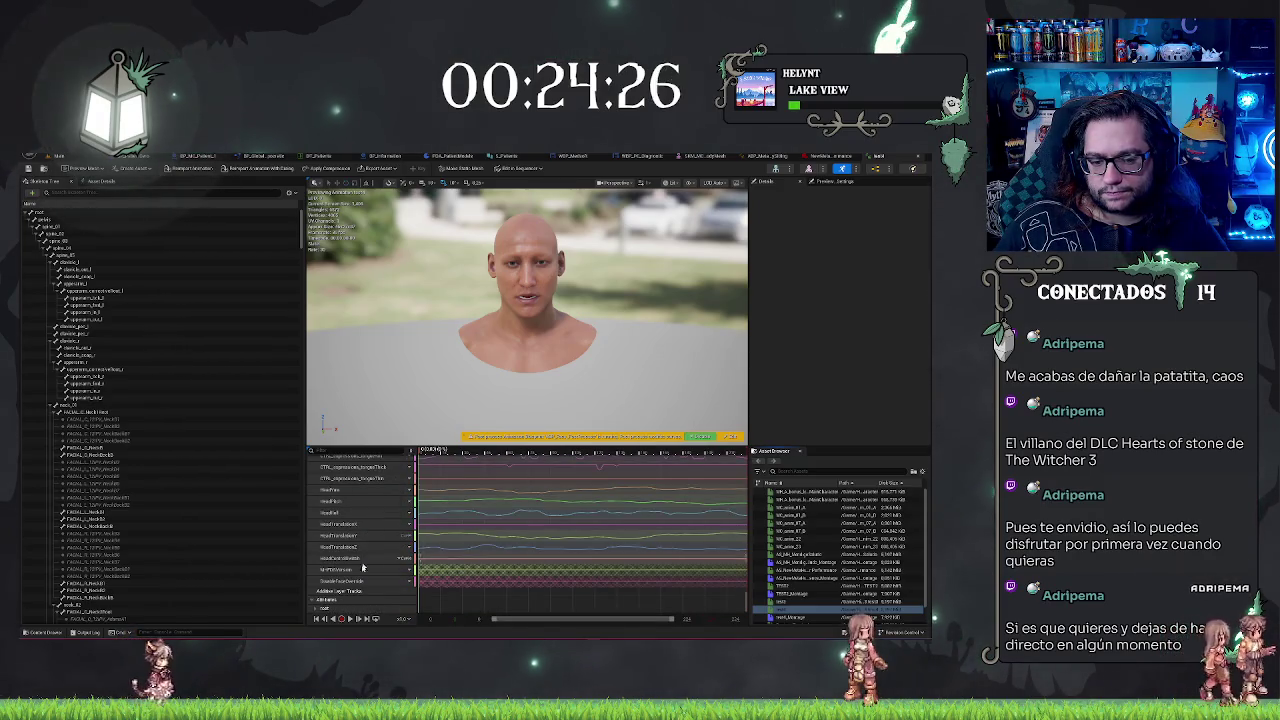
{"action": "scroll", "coordinate": [350, 560], "scroll_direction": "up", "scroll_amount": 1}
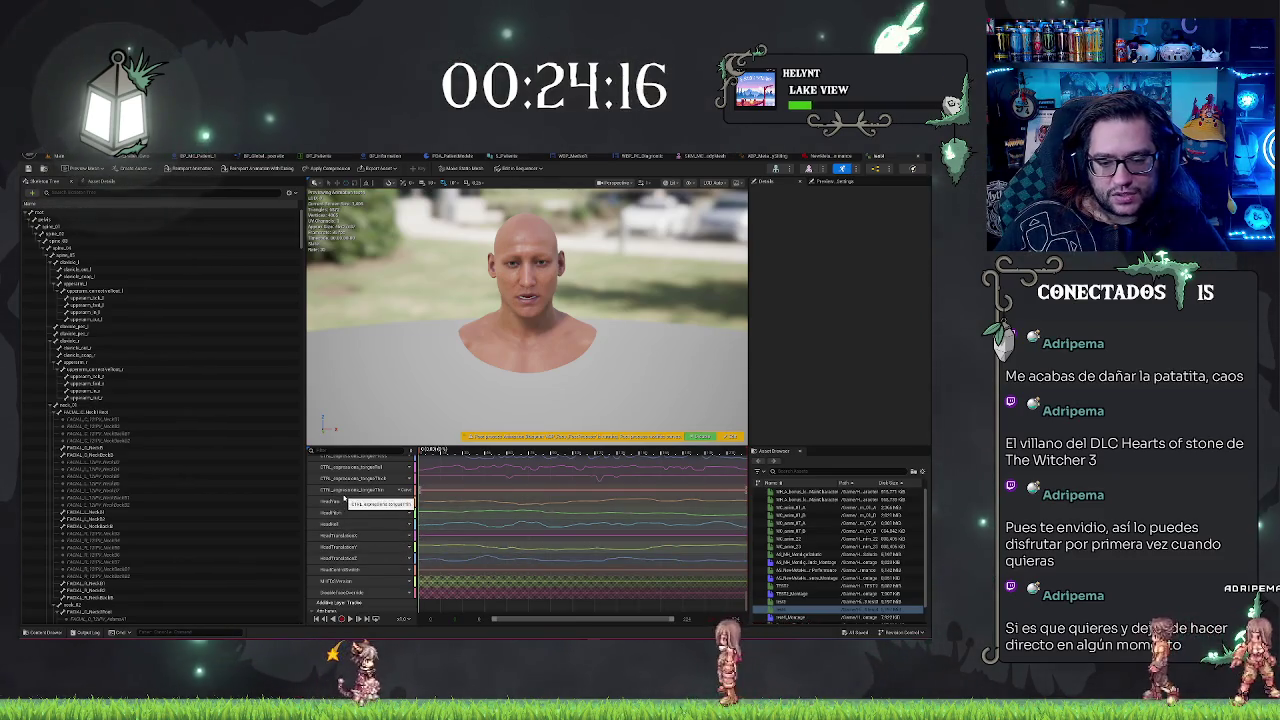
{"action": "scroll", "coordinate": [345, 500], "scroll_direction": "down", "scroll_amount": 1}
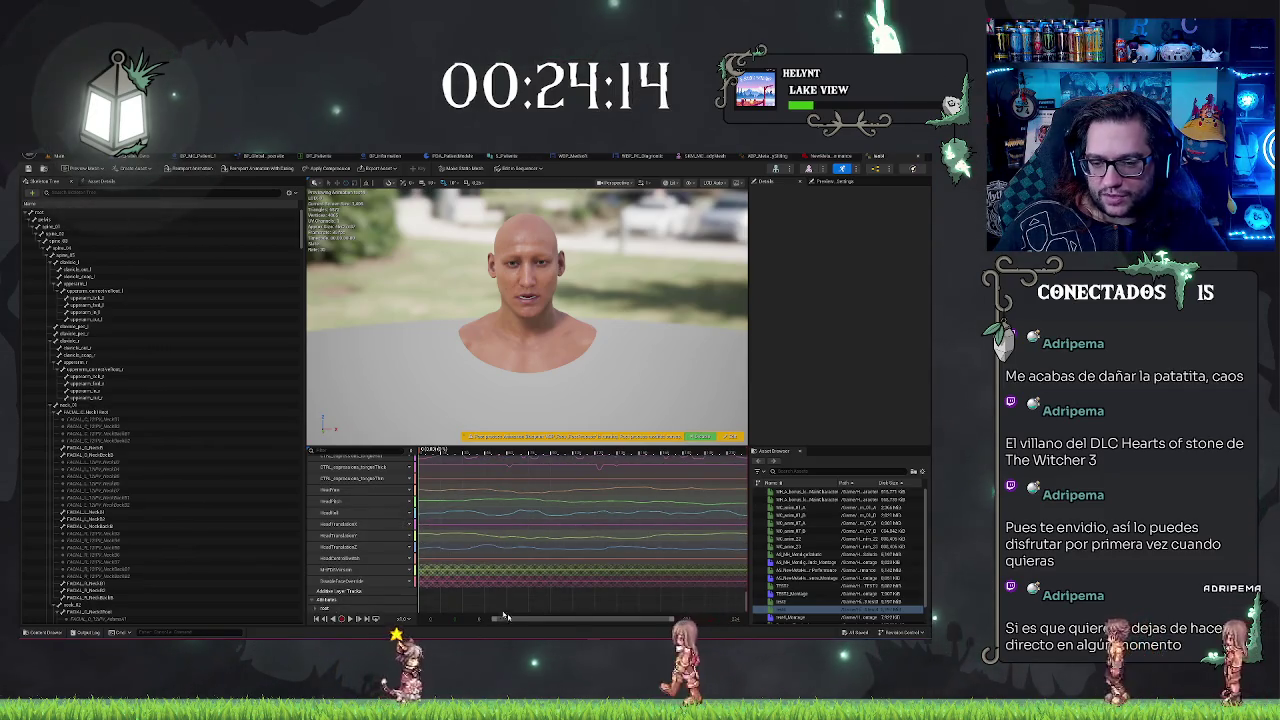
{"action": "scroll", "coordinate": [415, 497], "scroll_direction": "up", "scroll_amount": 10}
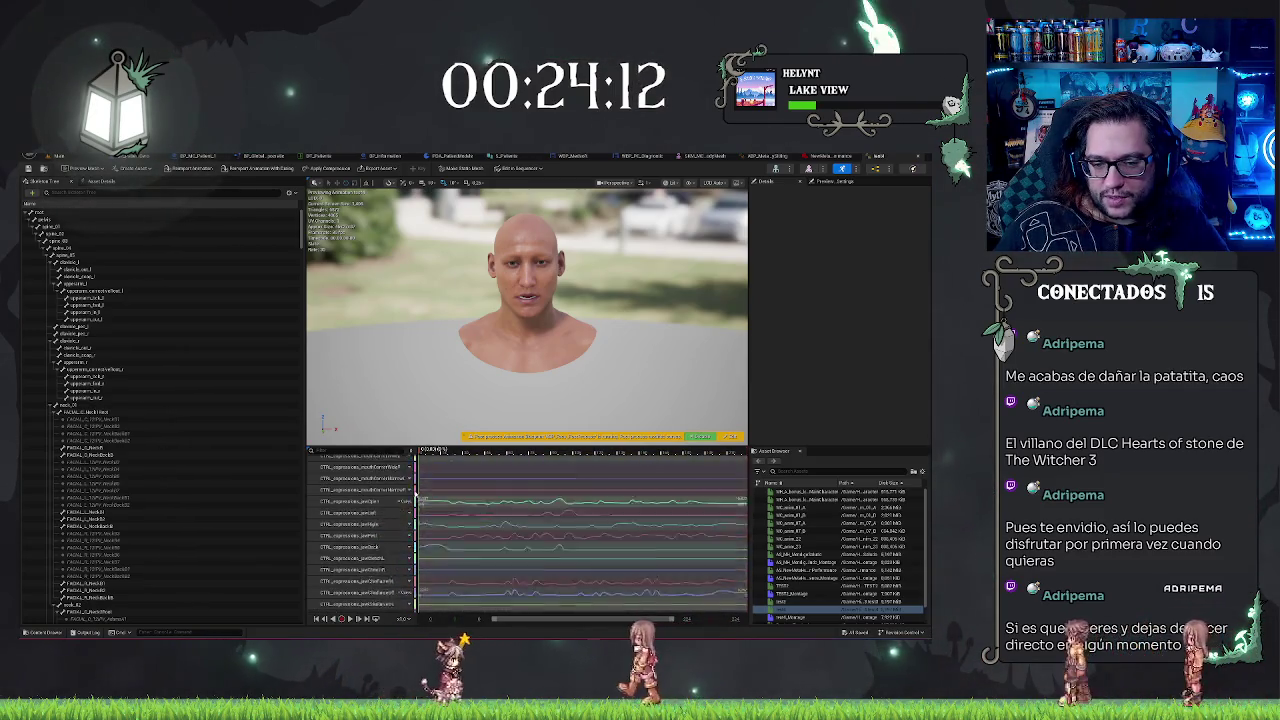
{"action": "scroll", "coordinate": [415, 497], "scroll_direction": "down", "scroll_amount": 6}
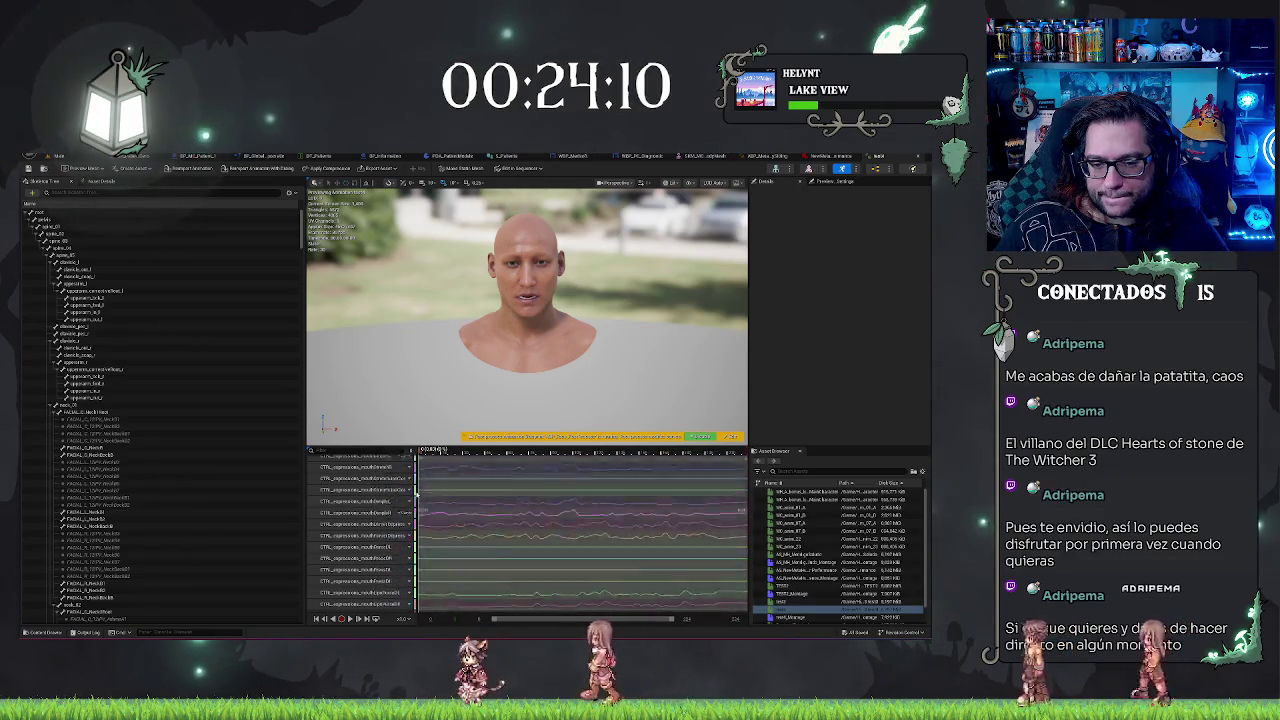
{"action": "scroll", "coordinate": [416, 497], "scroll_direction": "up", "scroll_amount": 10}
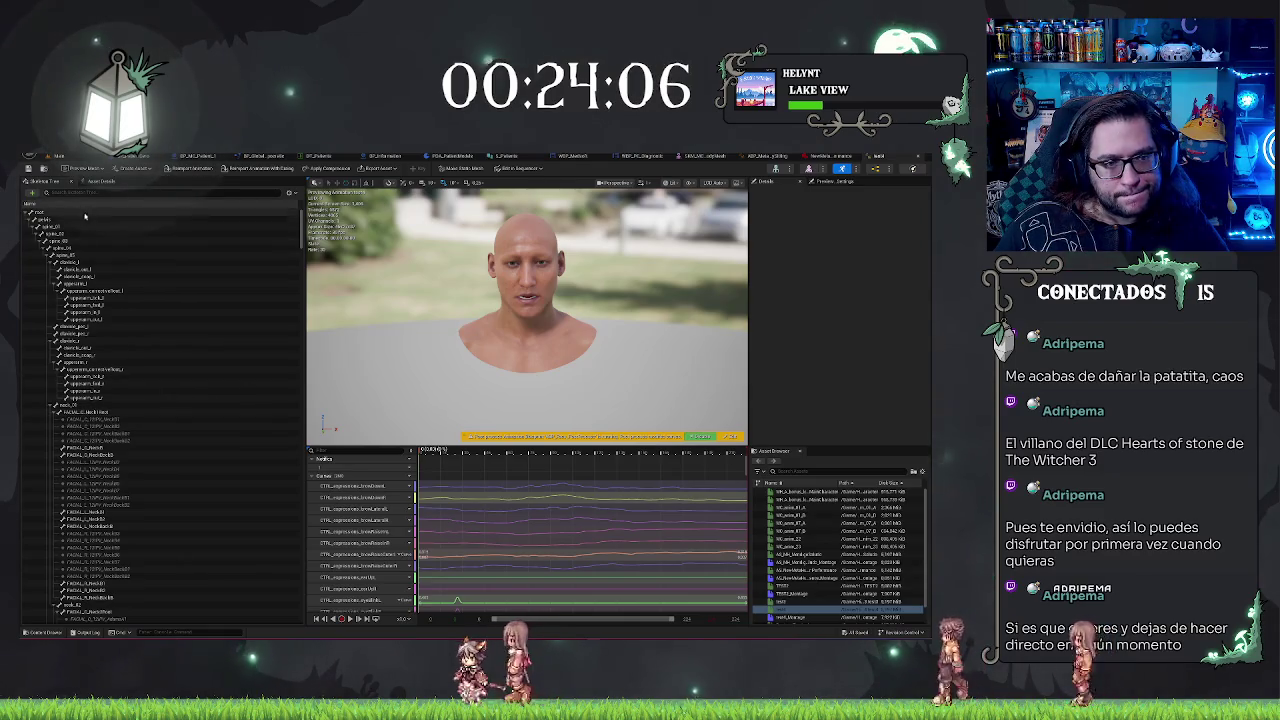
{"action": "left_click", "coordinate": [92, 182]}
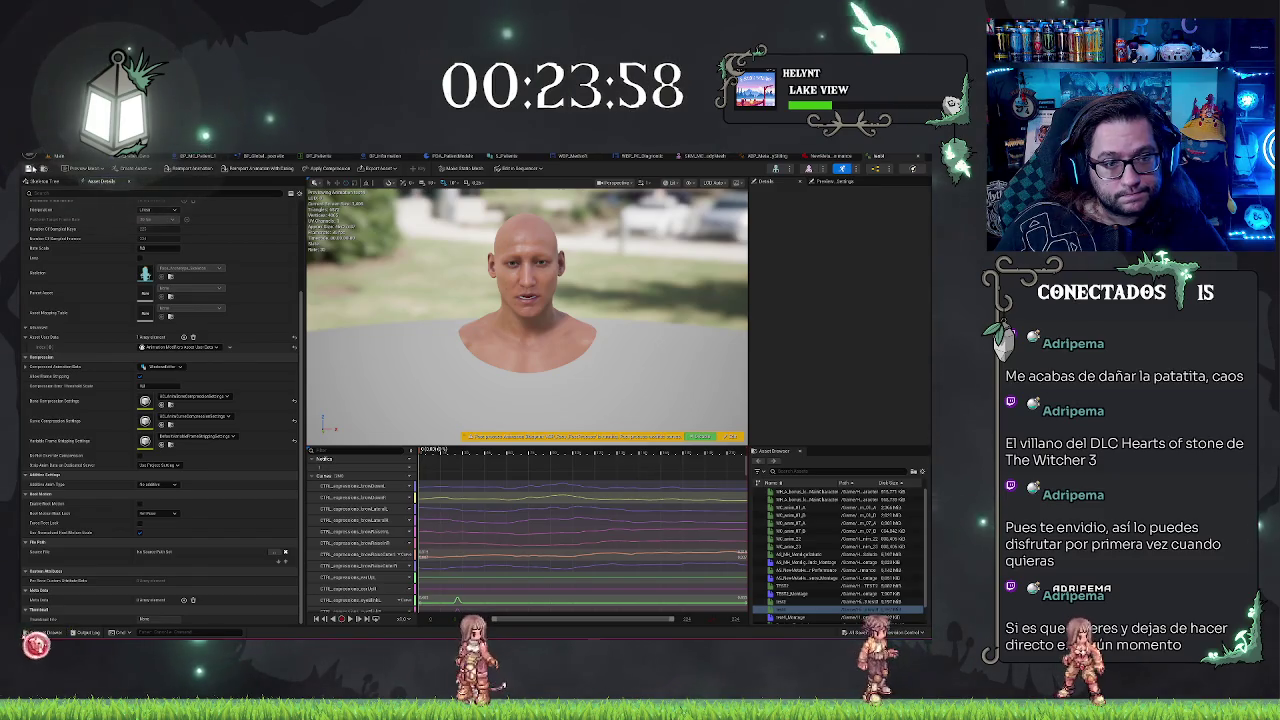
{"action": "left_click", "coordinate": [57, 156]}
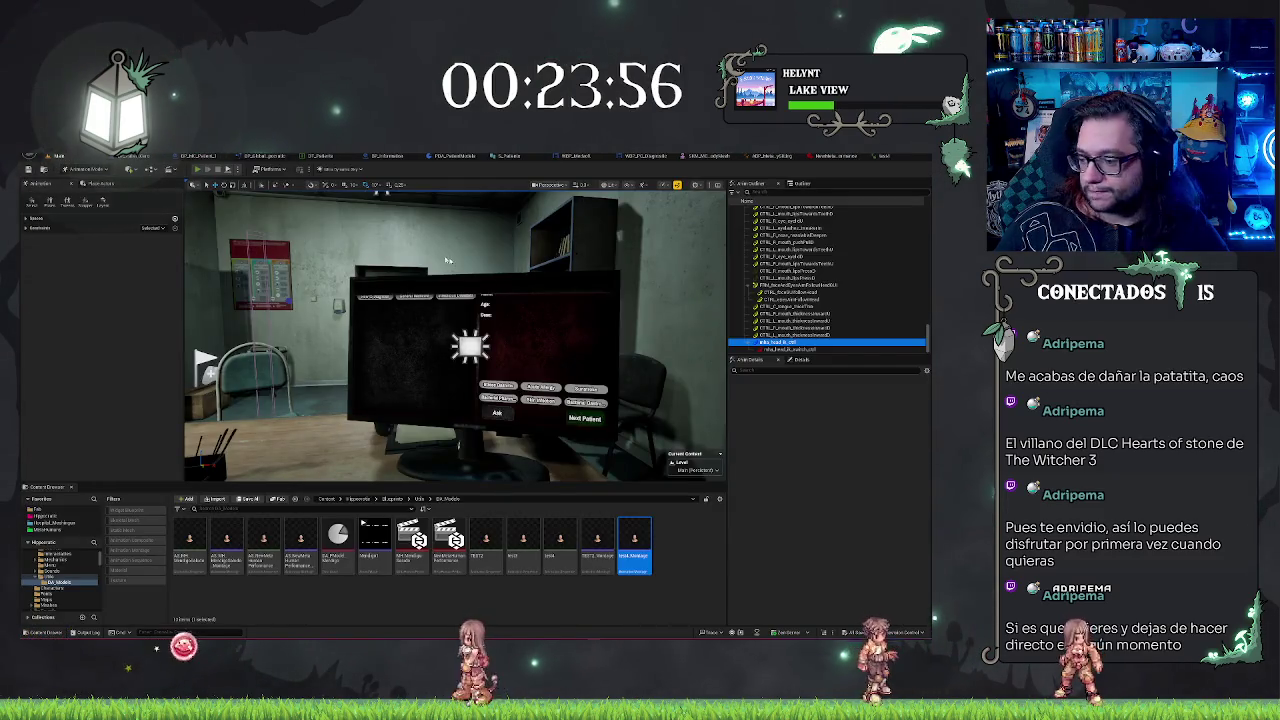
- Run a play test with Alt+P, stop it with Esc, and reopen test_Montage
{"action": "key", "text": "alt+p"}
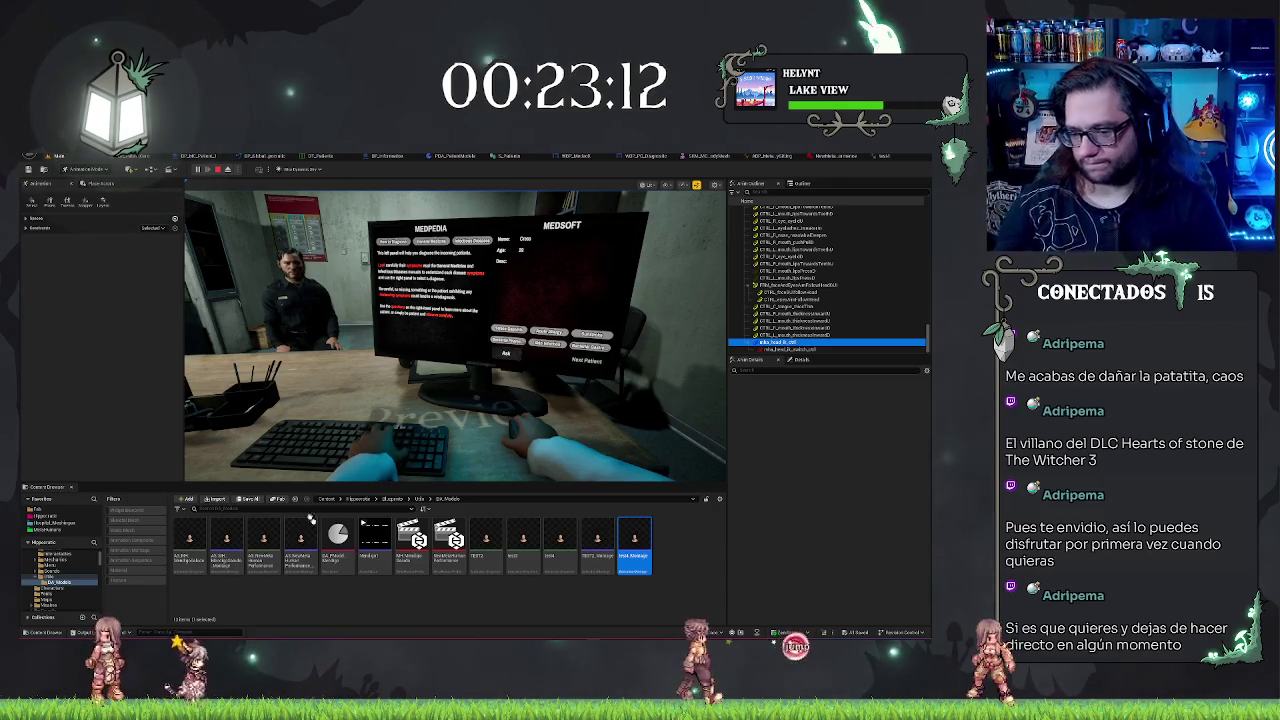
{"action": "left_click", "coordinate": [626, 615]}
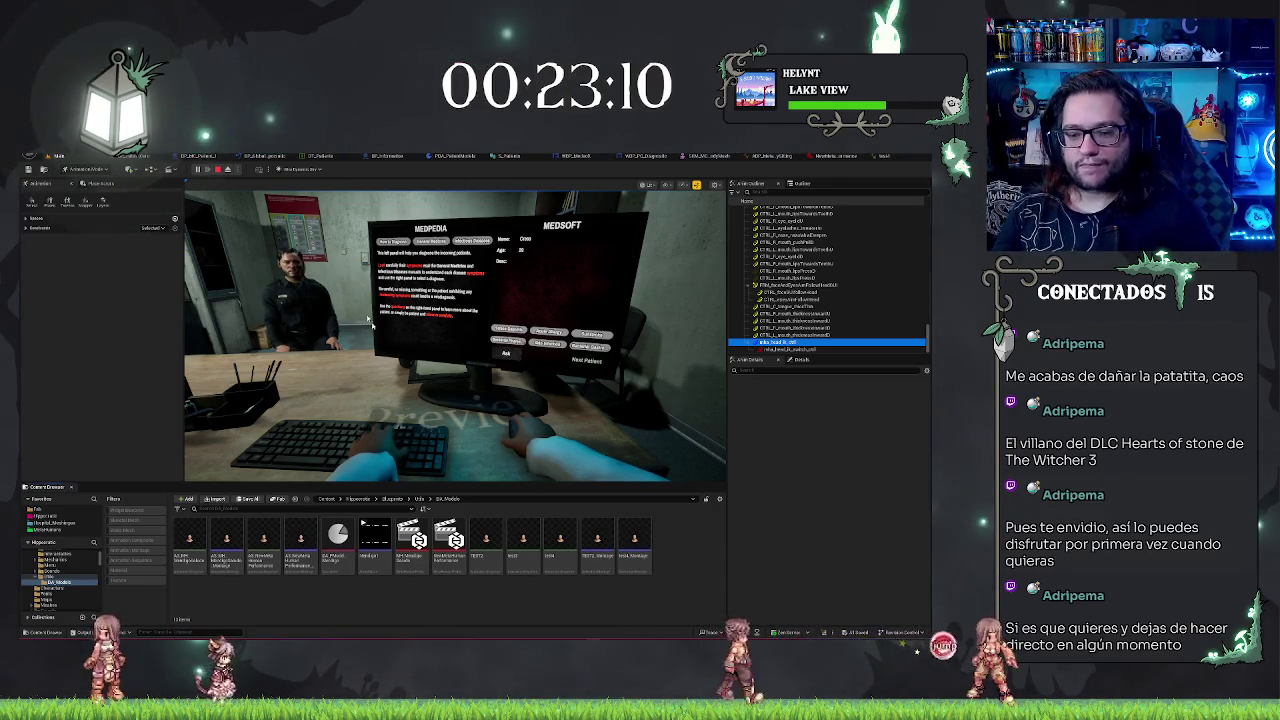
{"action": "key", "text": "Escape"}
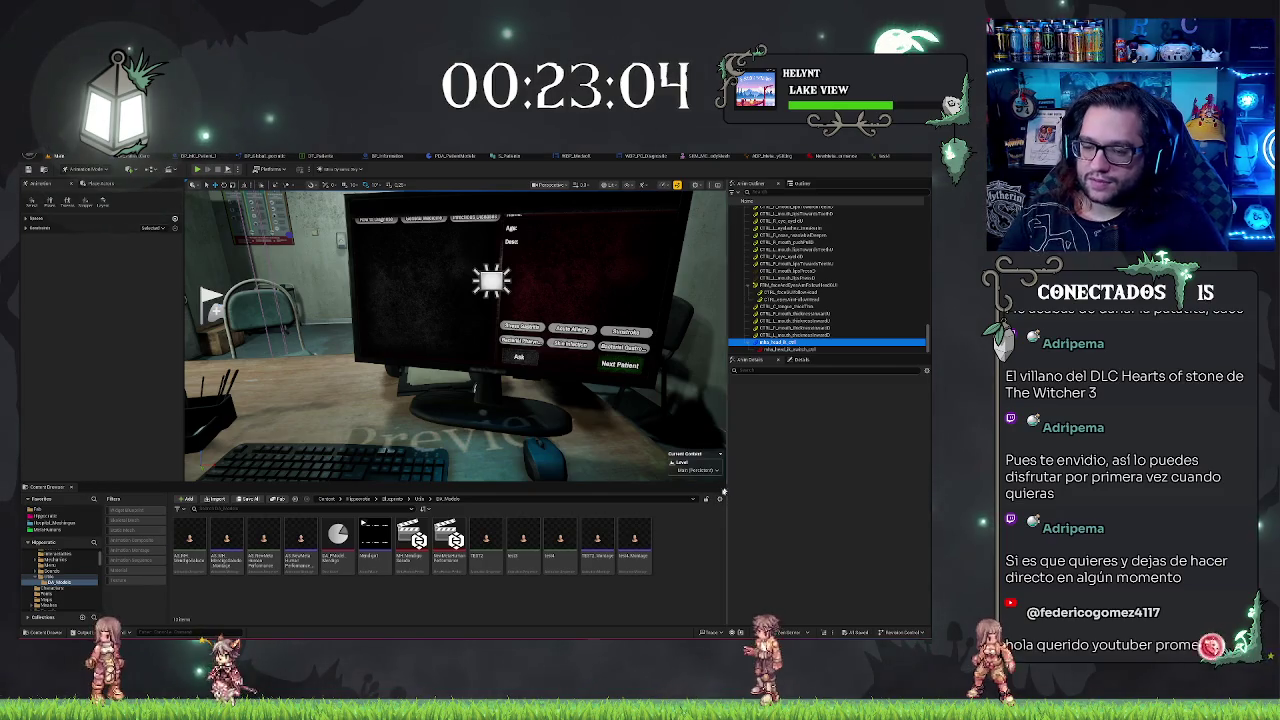
{"action": "double_click", "coordinate": [623, 545]}
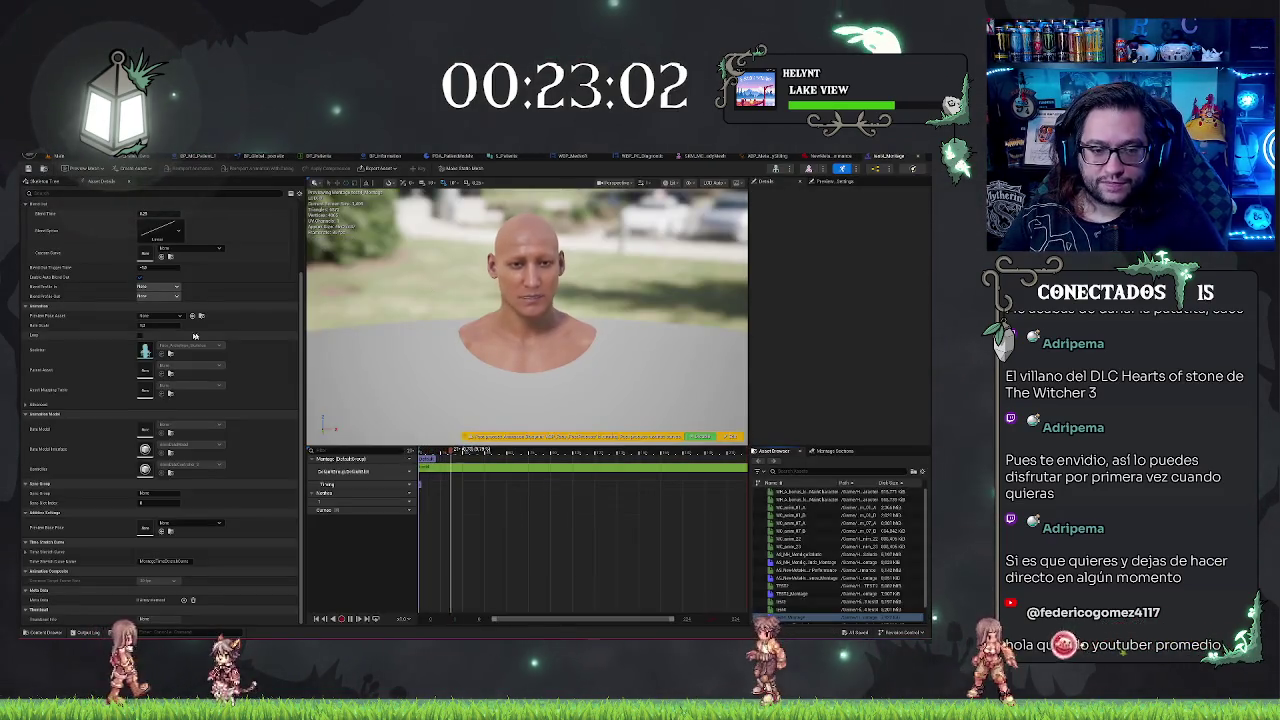
{"action": "scroll", "coordinate": [215, 329], "scroll_direction": "up", "scroll_amount": 3}
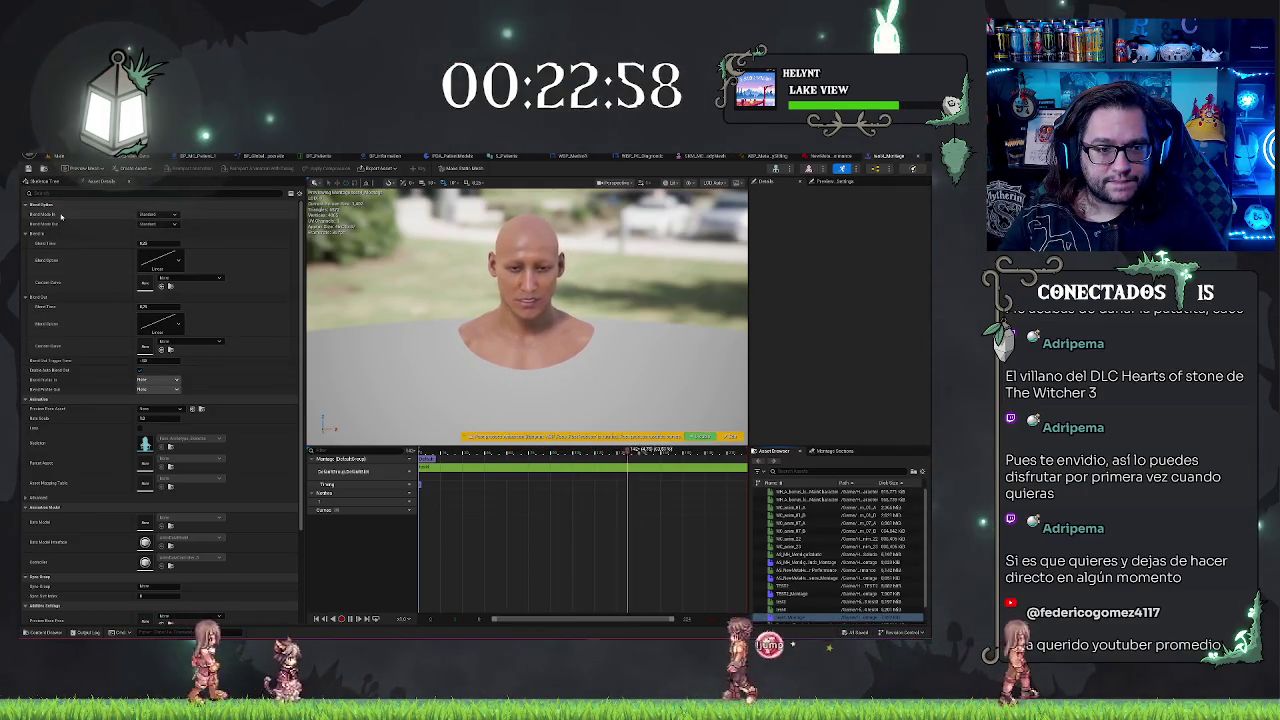
{"action": "scroll", "coordinate": [138, 400], "scroll_direction": "down", "scroll_amount": 3}
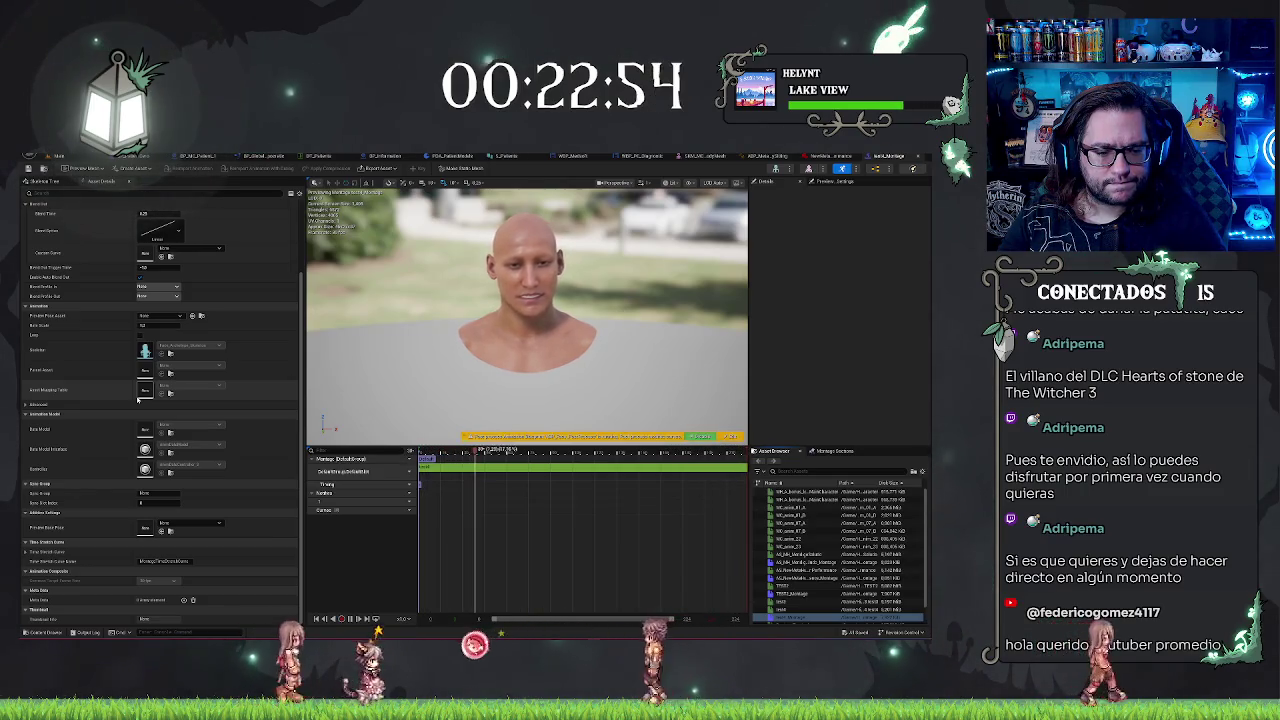
{"action": "scroll", "coordinate": [134, 397], "scroll_direction": "up", "scroll_amount": 3}
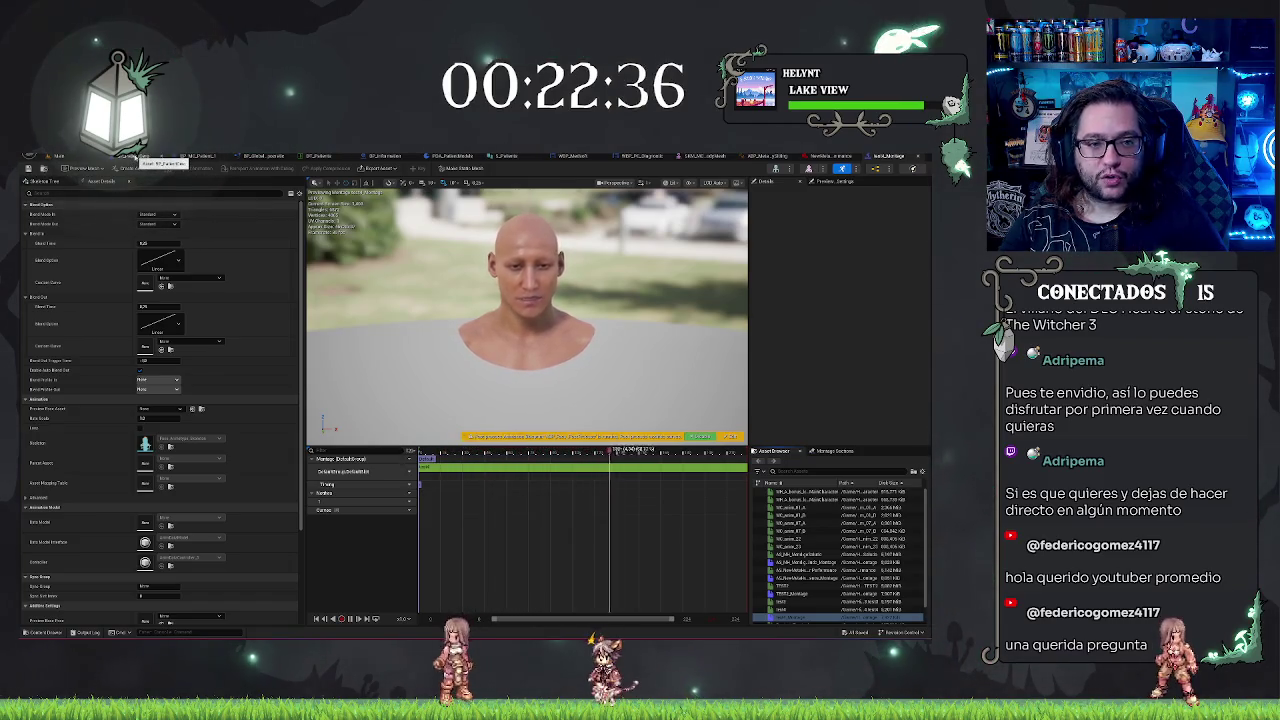
{"action": "left_click", "coordinate": [140, 157]}
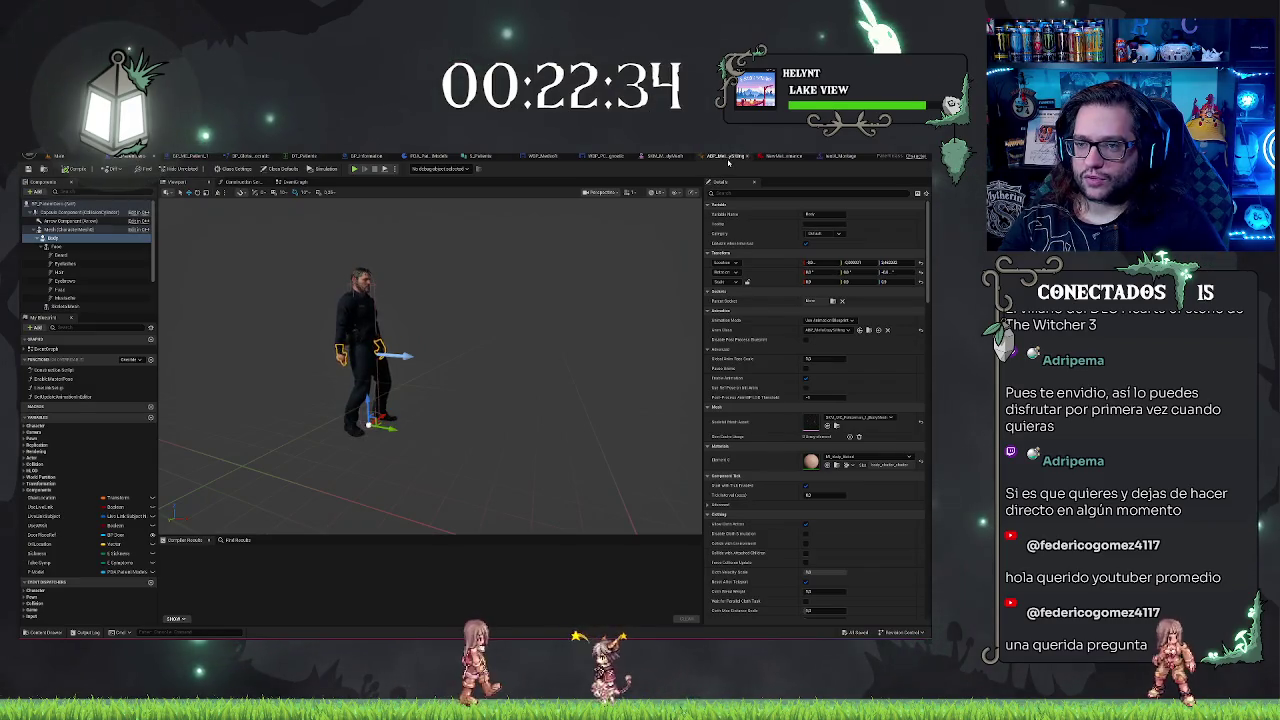
{"action": "left_click", "coordinate": [727, 157]}
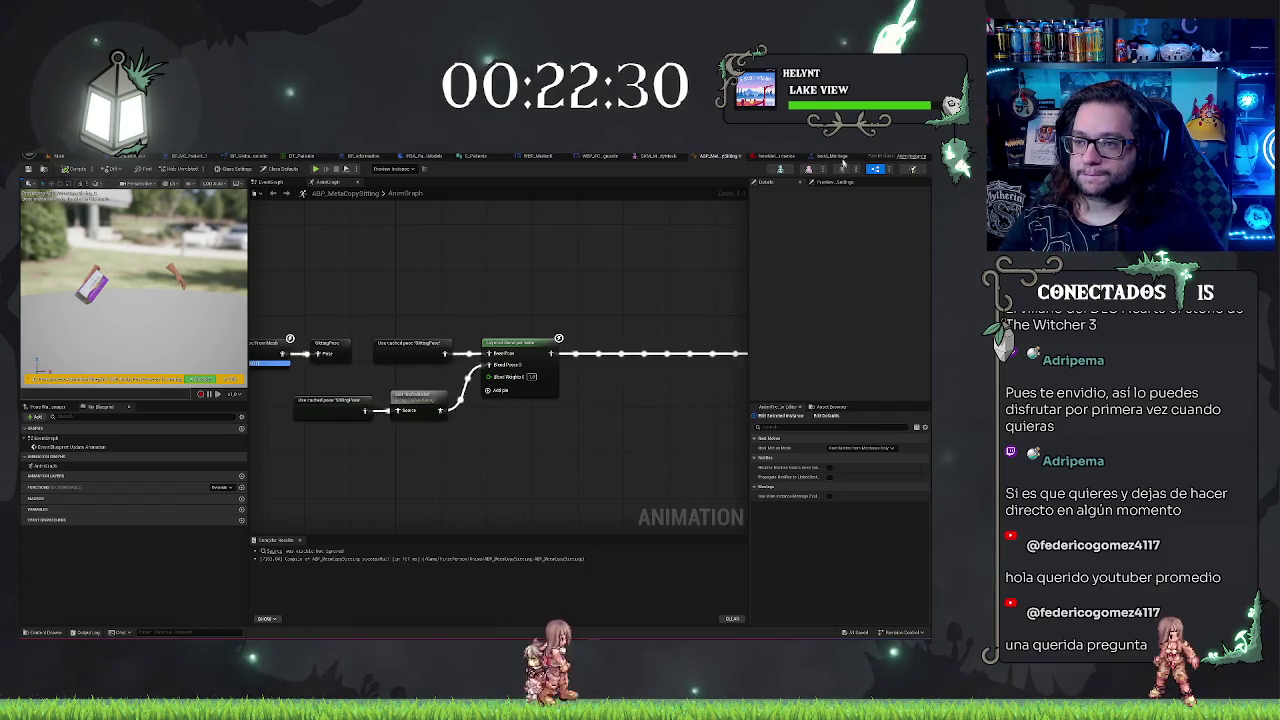
{"action": "left_click", "coordinate": [843, 158]}
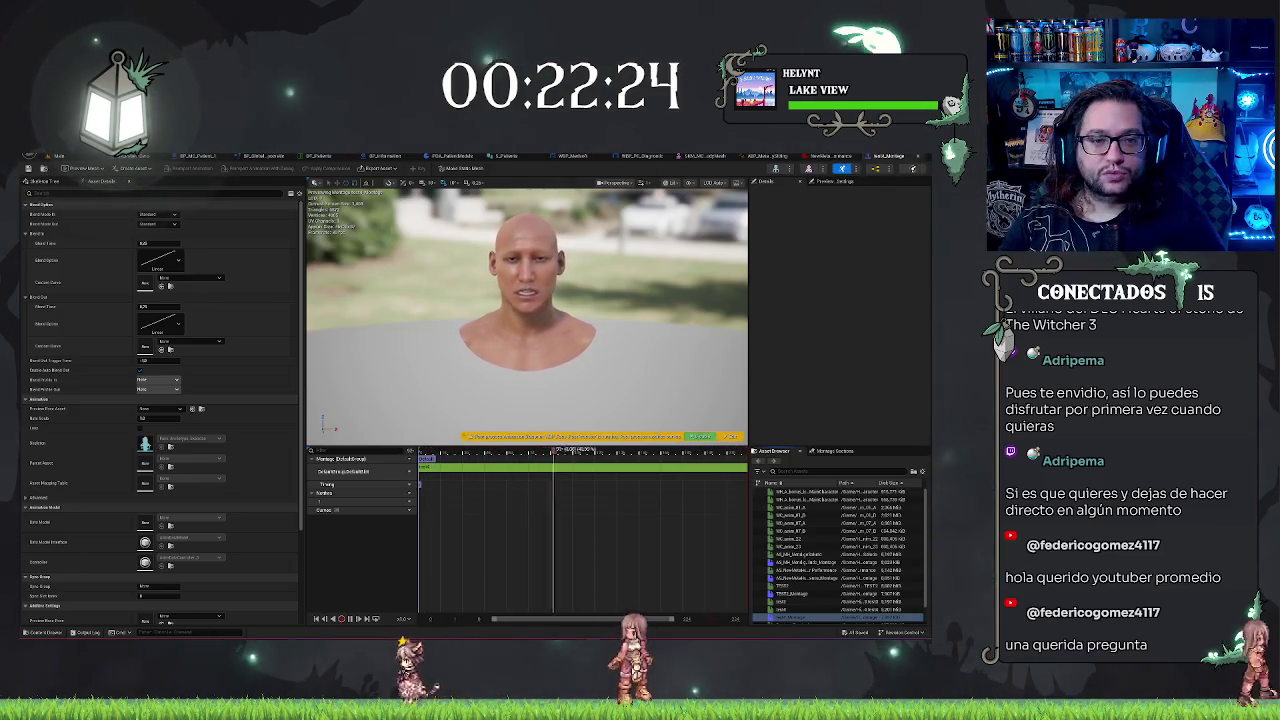
{"action": "left_click", "coordinate": [83, 157]}
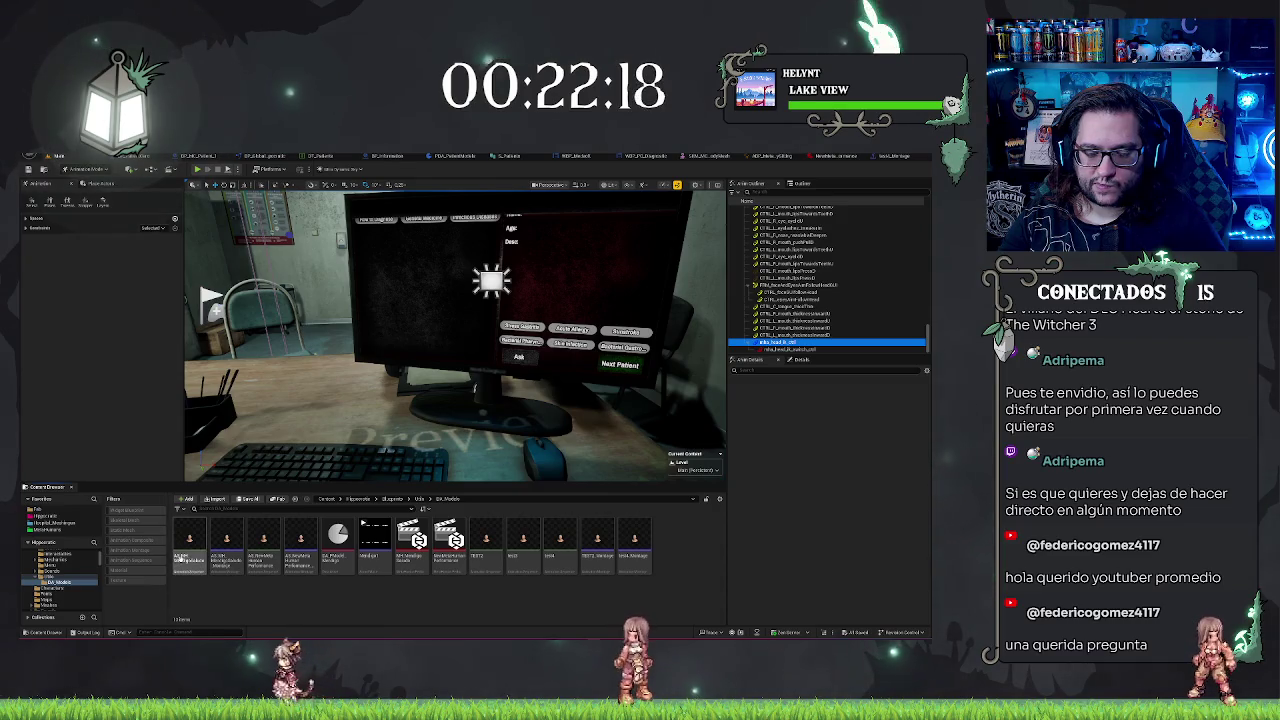
- Try selecting folder assets including TEST2, then rewind the performance playhead to the start
{"action": "left_click_drag", "start_coordinate": [176, 575], "coordinate": [320, 530]}
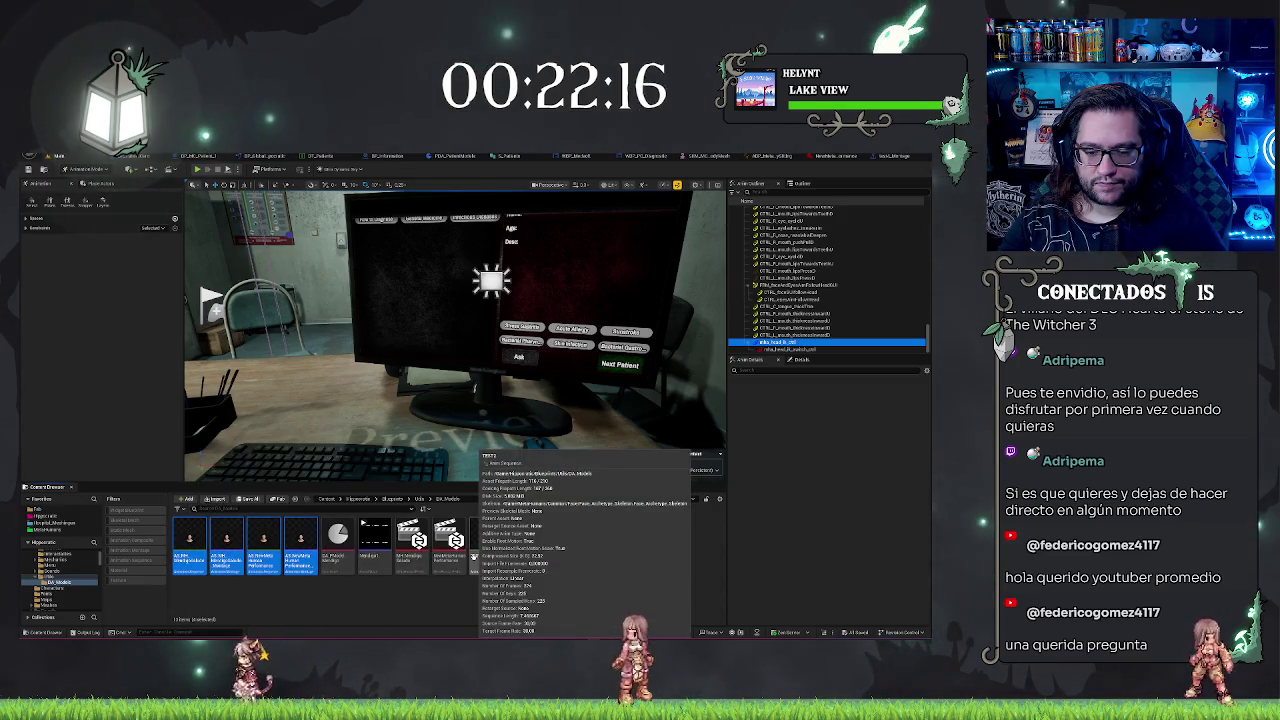
{"action": "left_click", "coordinate": [486, 545], "text": "ctrl"}
{"action": "left_click", "coordinate": [528, 545], "text": "ctrl"}
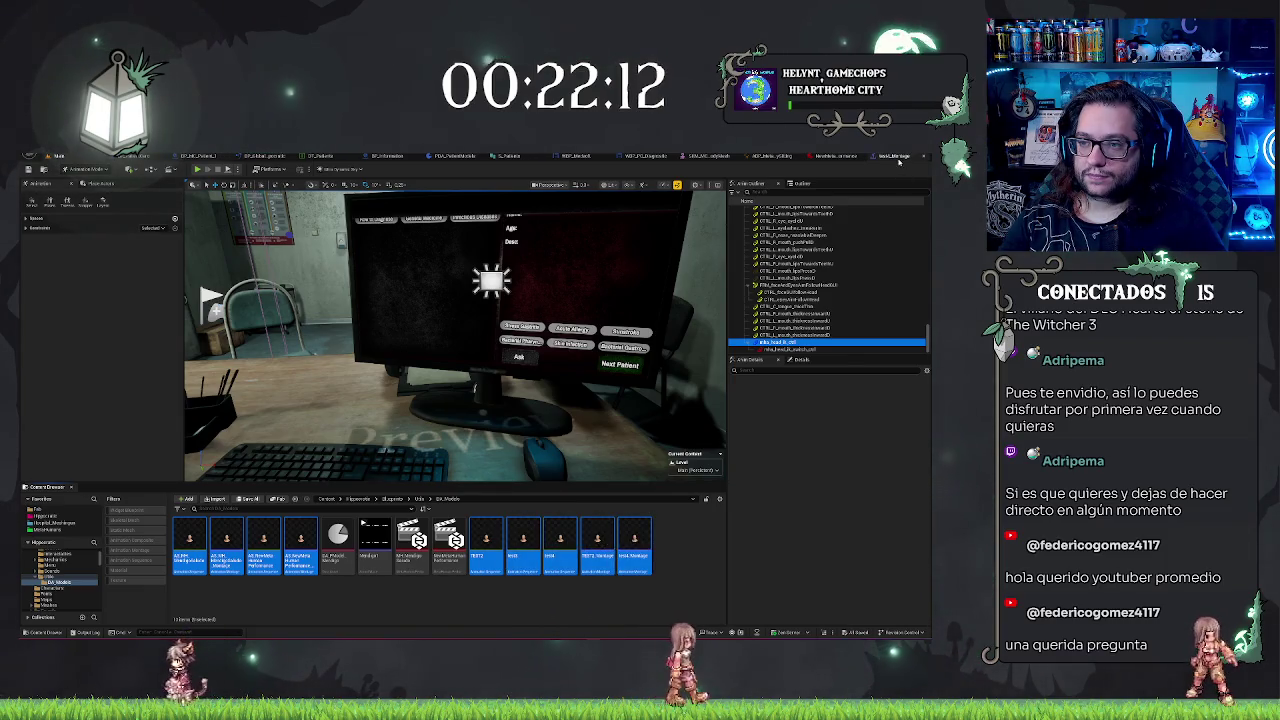
{"action": "left_click", "coordinate": [701, 529]}
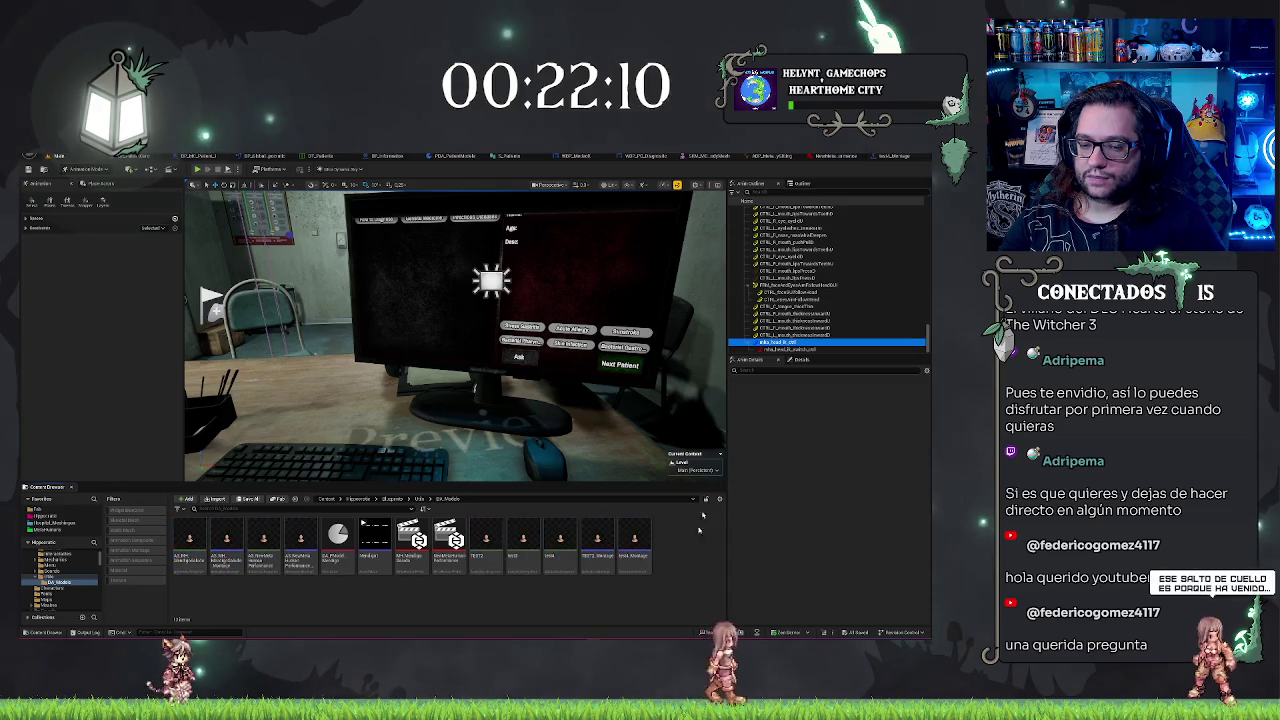
{"action": "key", "text": "ctrl+Tab"}
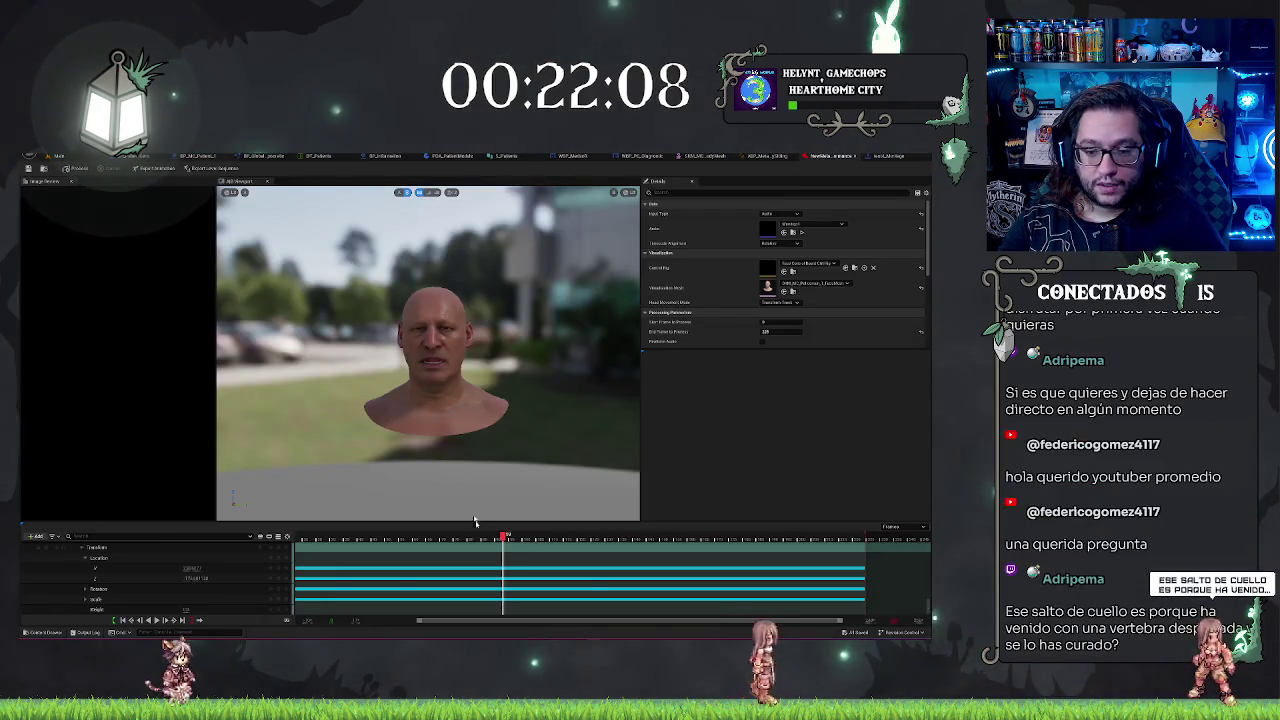
{"action": "left_click_drag", "start_coordinate": [506, 540], "coordinate": [300, 542]}
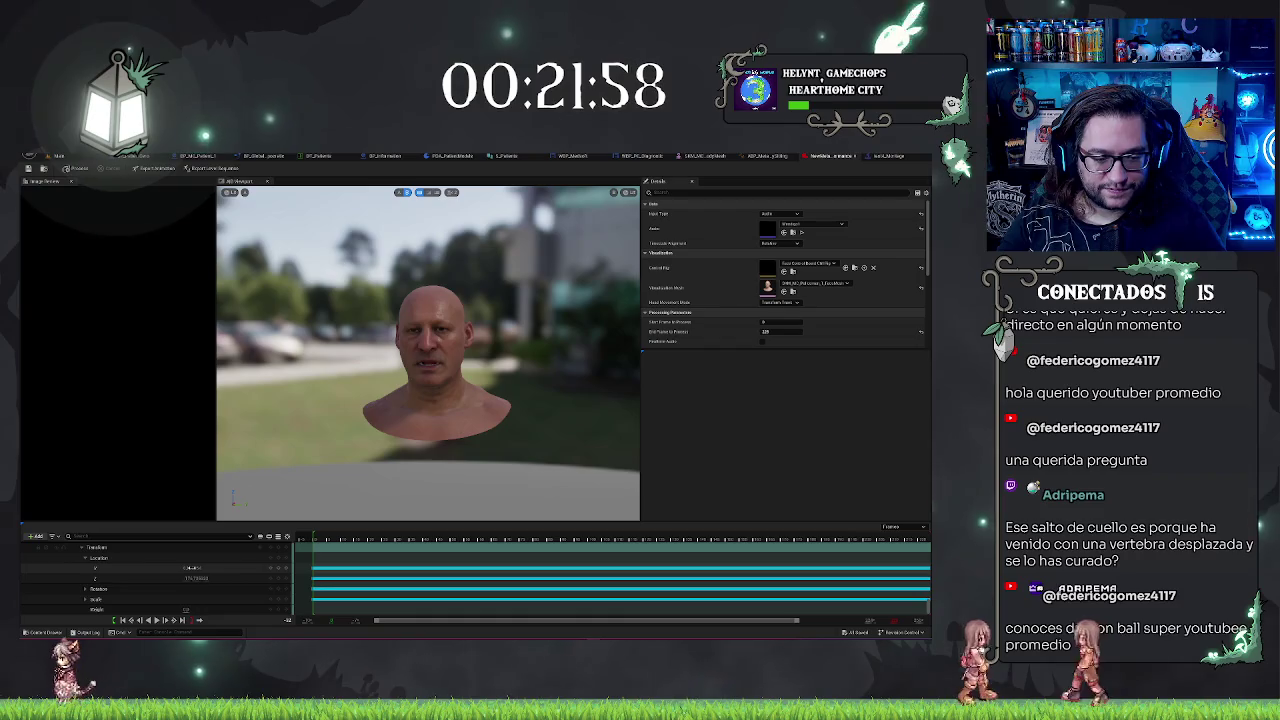
- Delete the head's Location track and scrub the performance to check the motion
{"action": "right_click", "coordinate": [132, 574]}
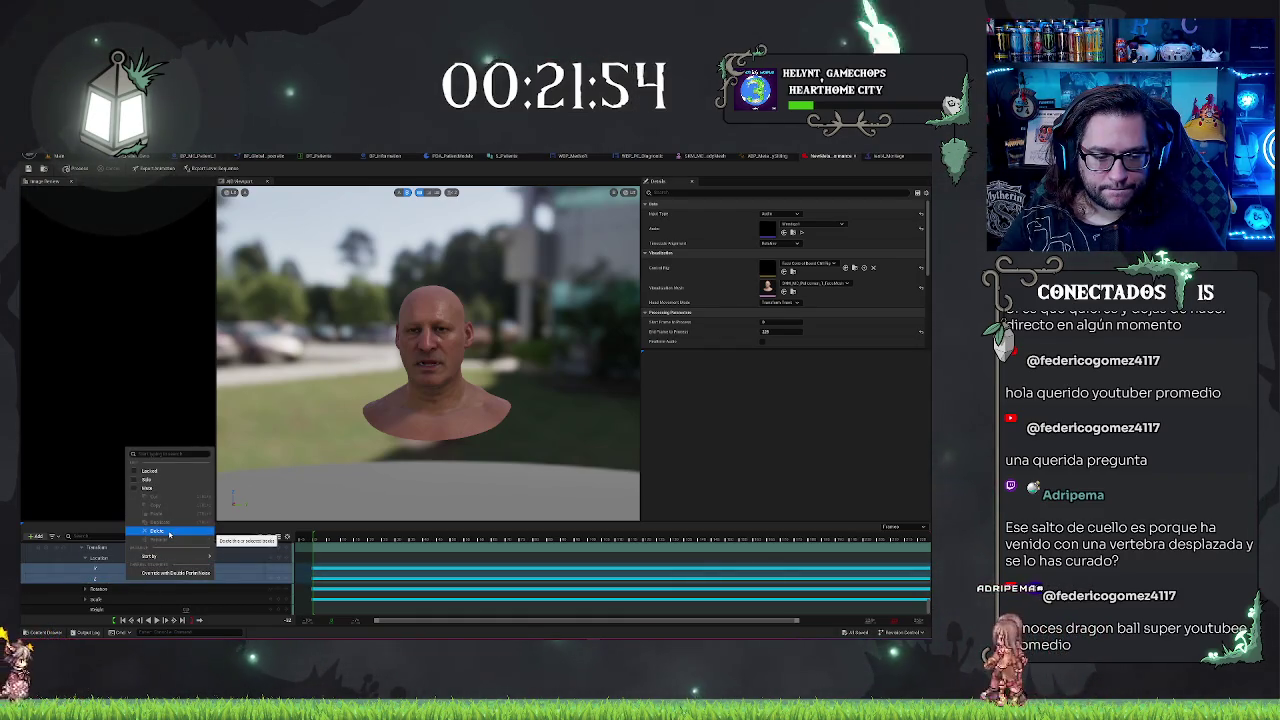
{"action": "left_click", "coordinate": [100, 557]}
{"action": "right_click", "coordinate": [100, 557]}
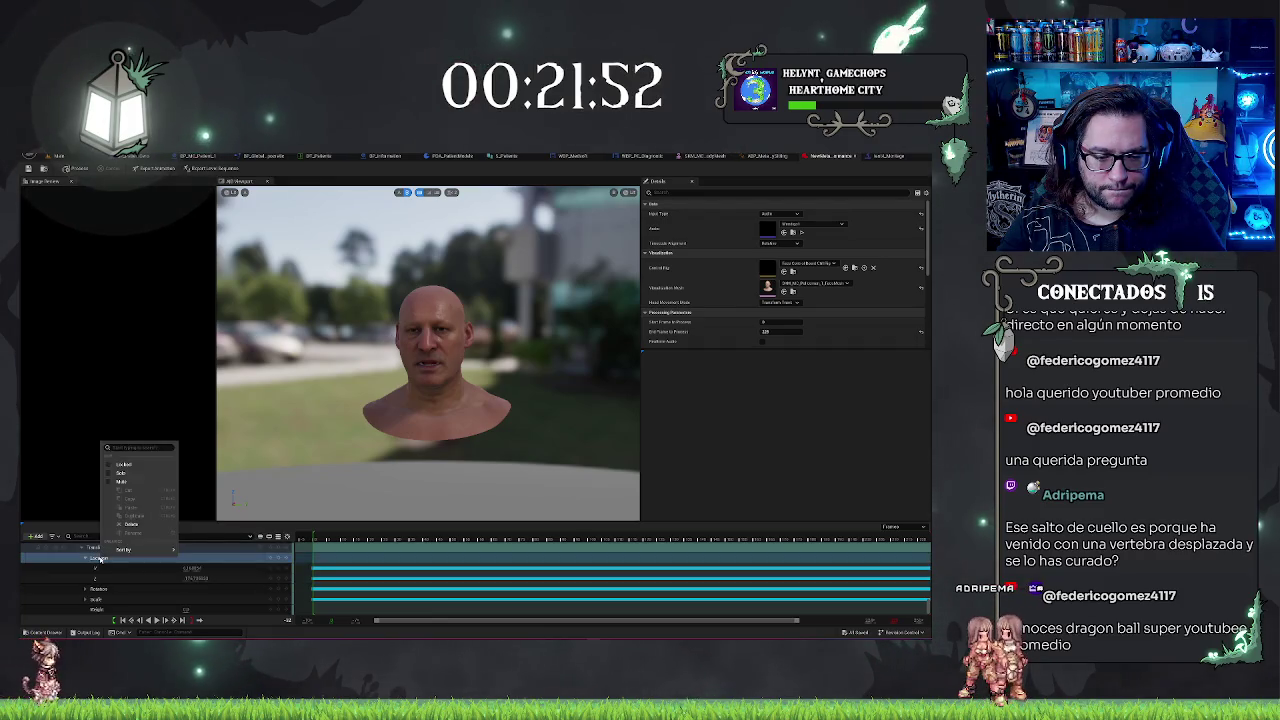
{"action": "left_click", "coordinate": [121, 526]}
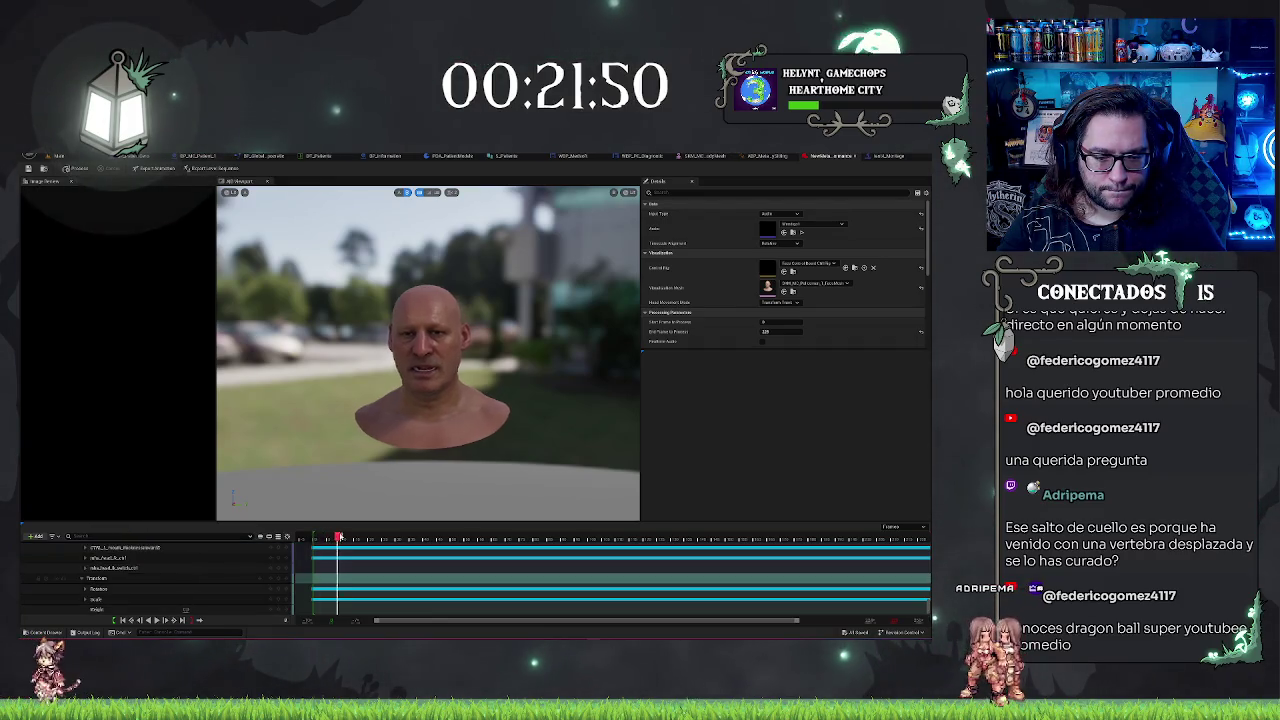
{"action": "left_click_drag", "start_coordinate": [310, 537], "coordinate": [866, 539]}
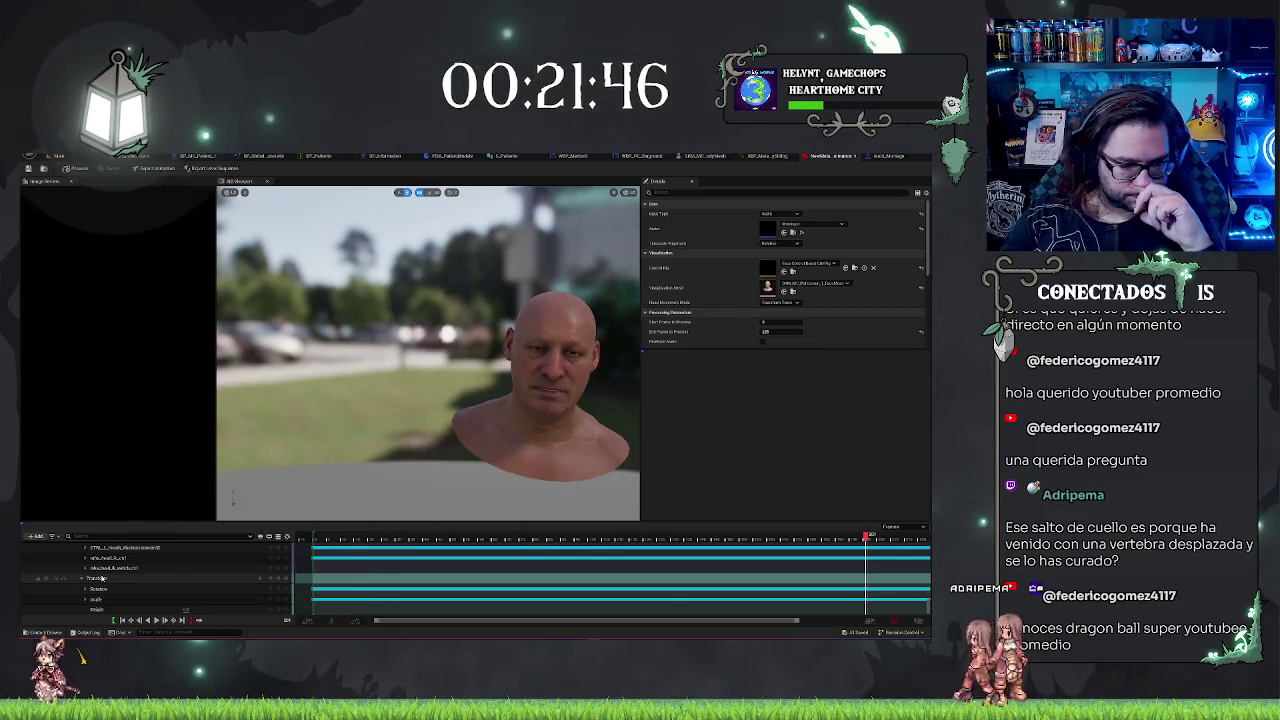
- Inspect the Scale and Rotation channels, then delete the whole Transform track
{"action": "left_click", "coordinate": [86, 598]}
{"action": "scroll", "coordinate": [99, 602], "scroll_direction": "down", "scroll_amount": 2}
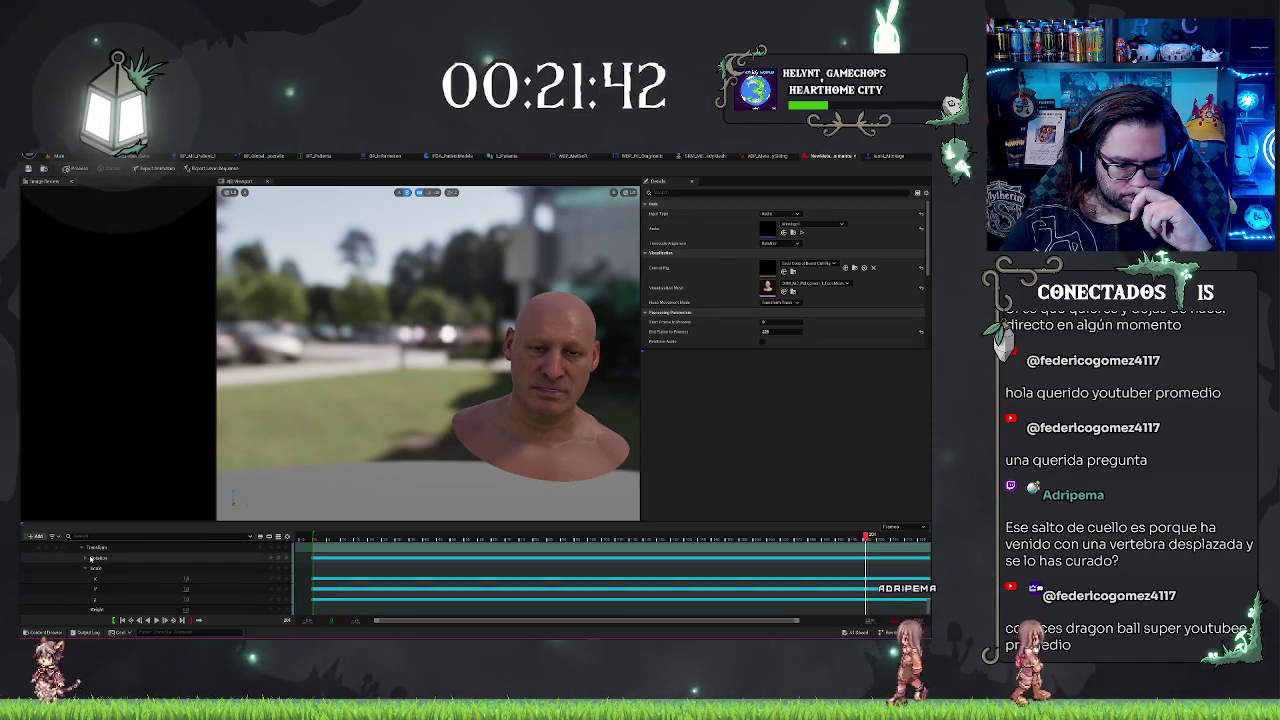
{"action": "left_click", "coordinate": [95, 558]}
{"action": "left_click", "coordinate": [86, 558]}
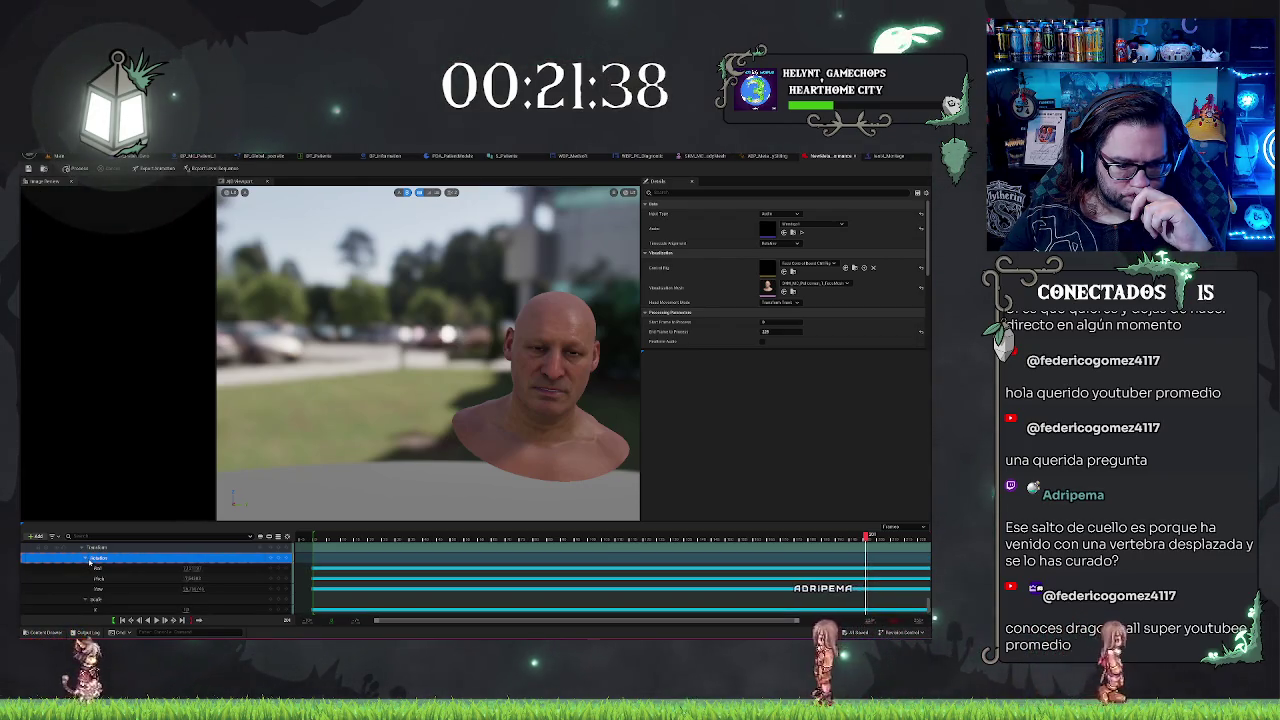
{"action": "scroll", "coordinate": [100, 562], "scroll_direction": "up", "scroll_amount": 1}
{"action": "right_click", "coordinate": [100, 561]}
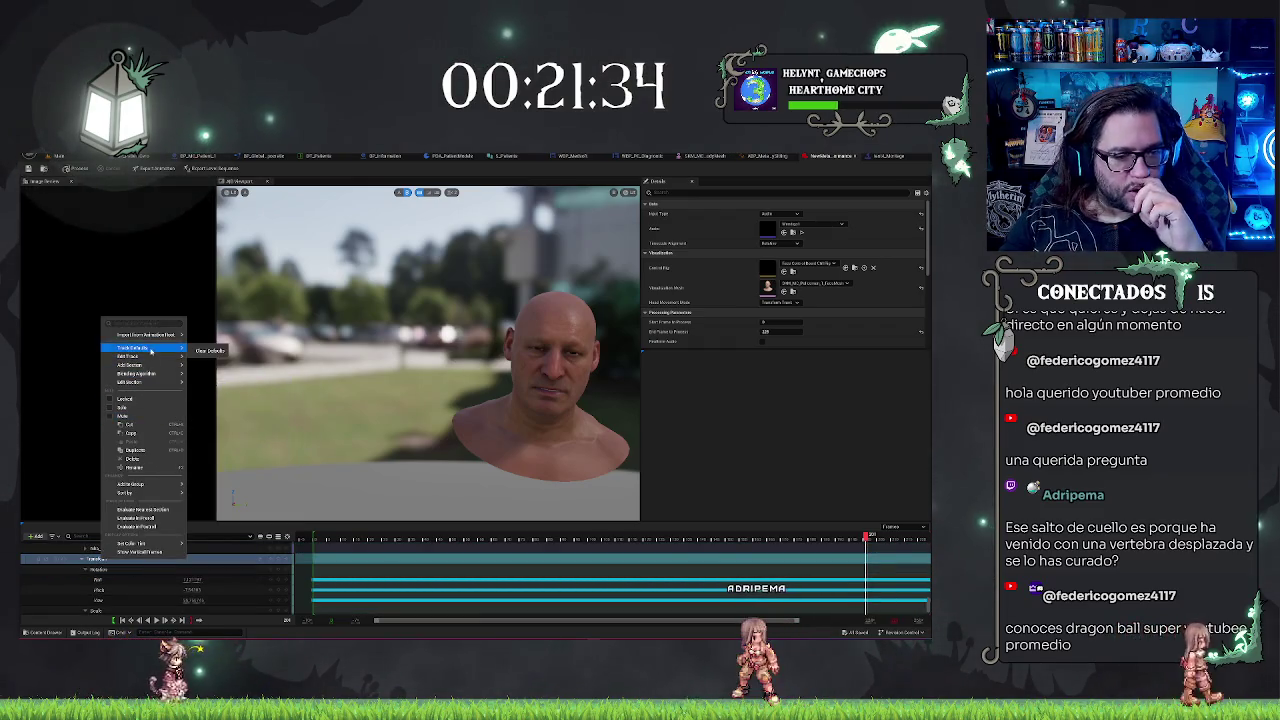
{"action": "left_click", "coordinate": [134, 458]}
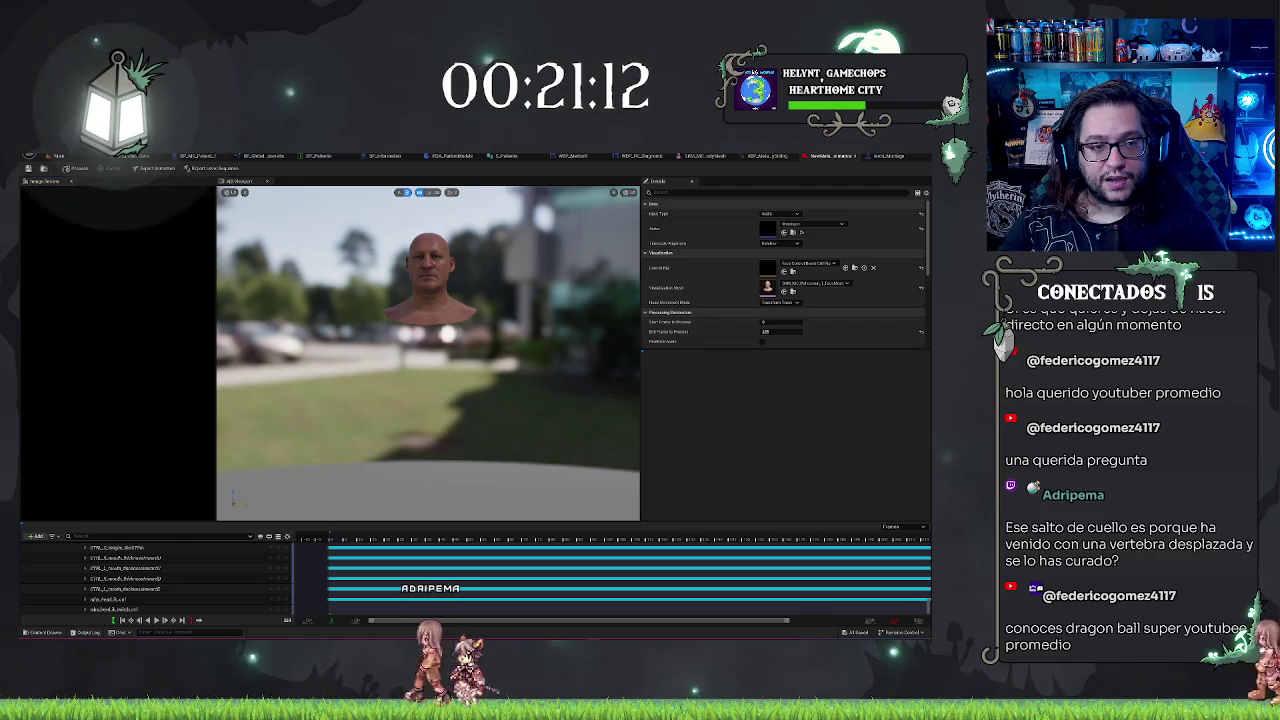
- Export the performance over the existing test1 animation, then return to the level editor
{"action": "left_click", "coordinate": [60, 156]}
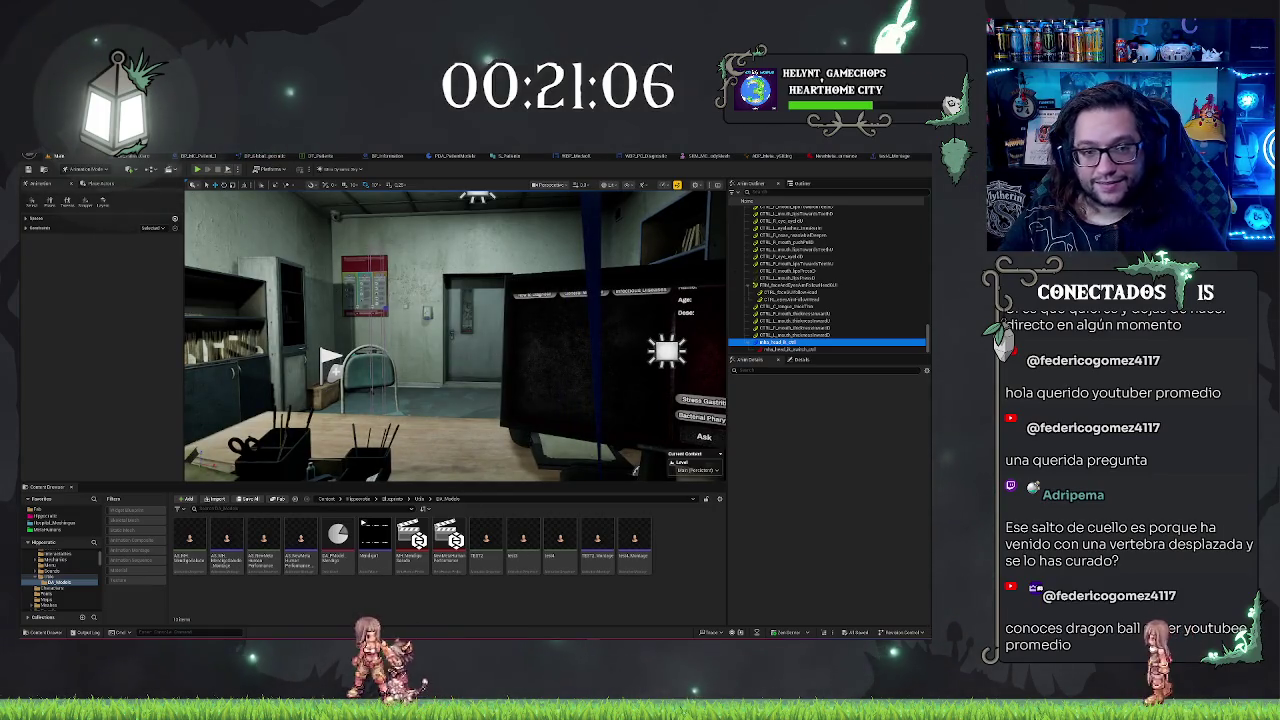
{"action": "left_click", "coordinate": [835, 156]}
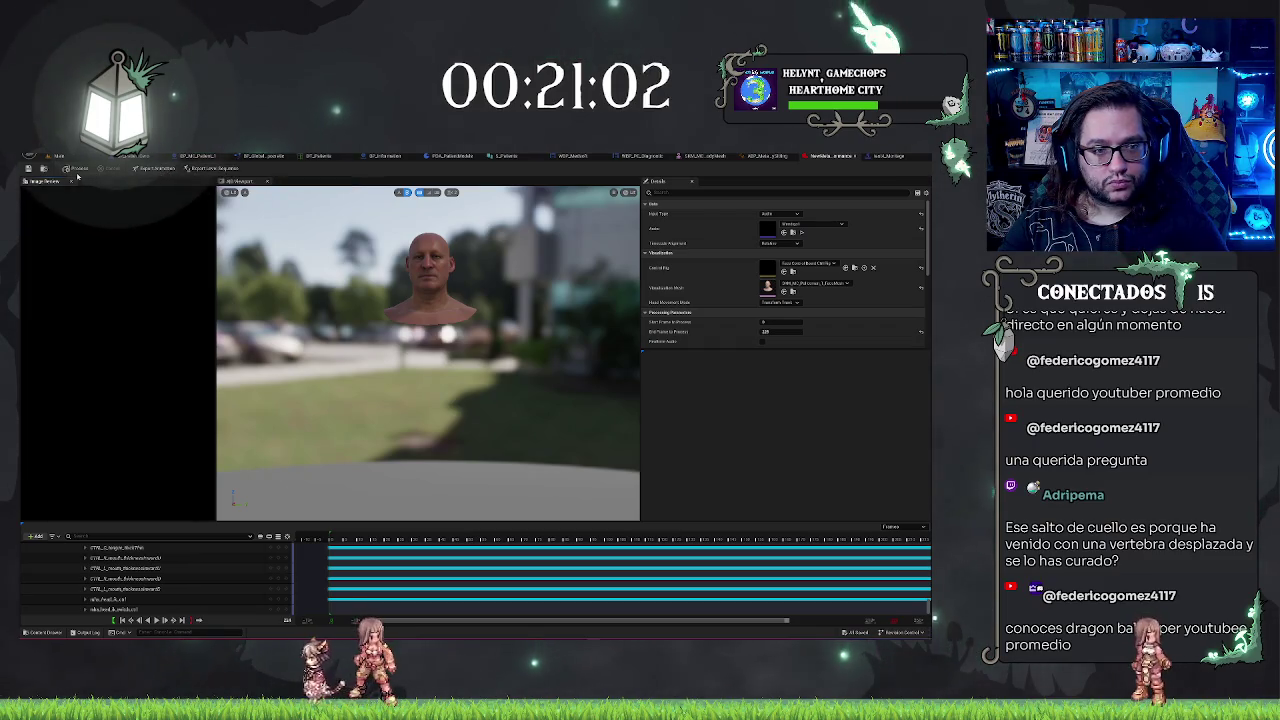
{"action": "left_click", "coordinate": [160, 169]}
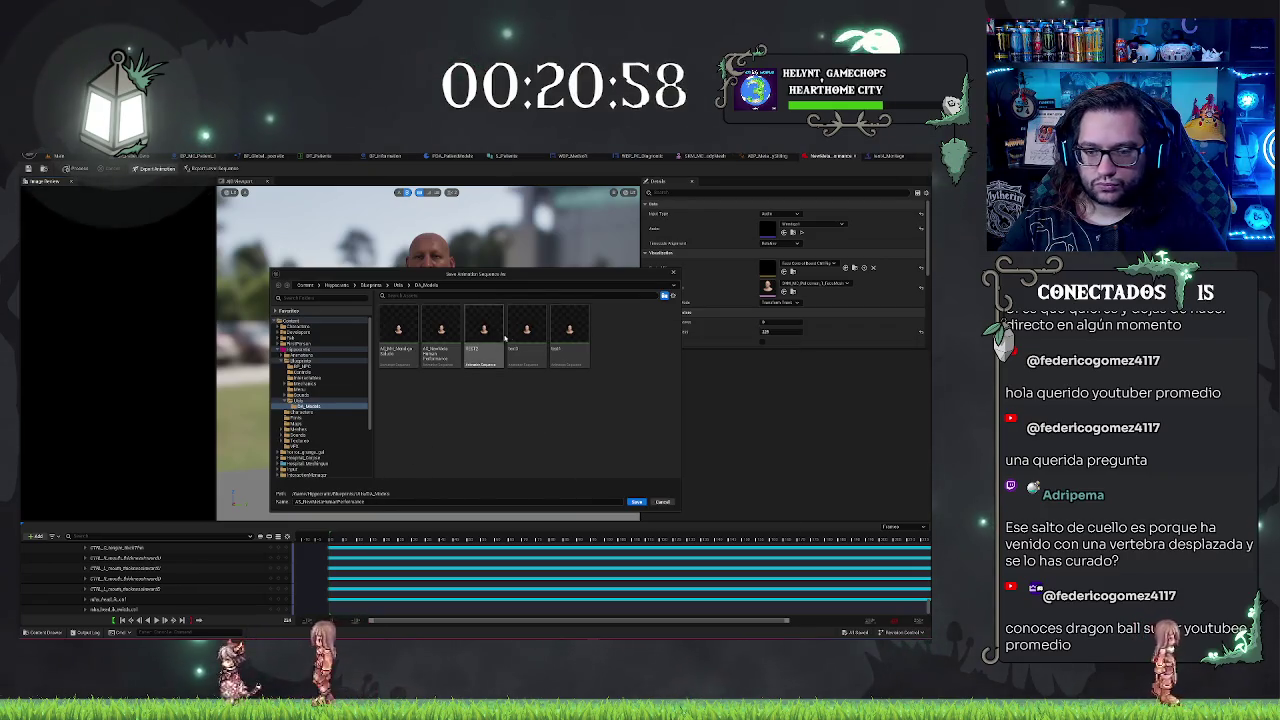
{"action": "left_click", "coordinate": [569, 335]}
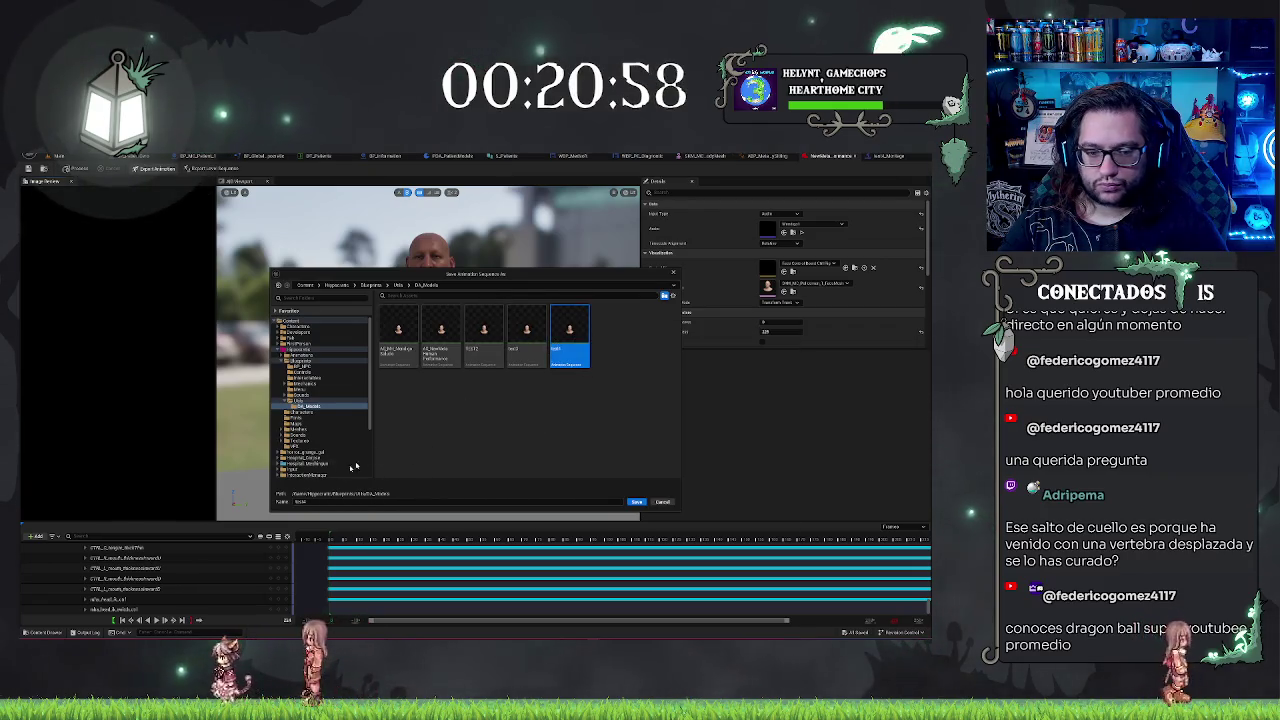
{"action": "left_click", "coordinate": [636, 502]}
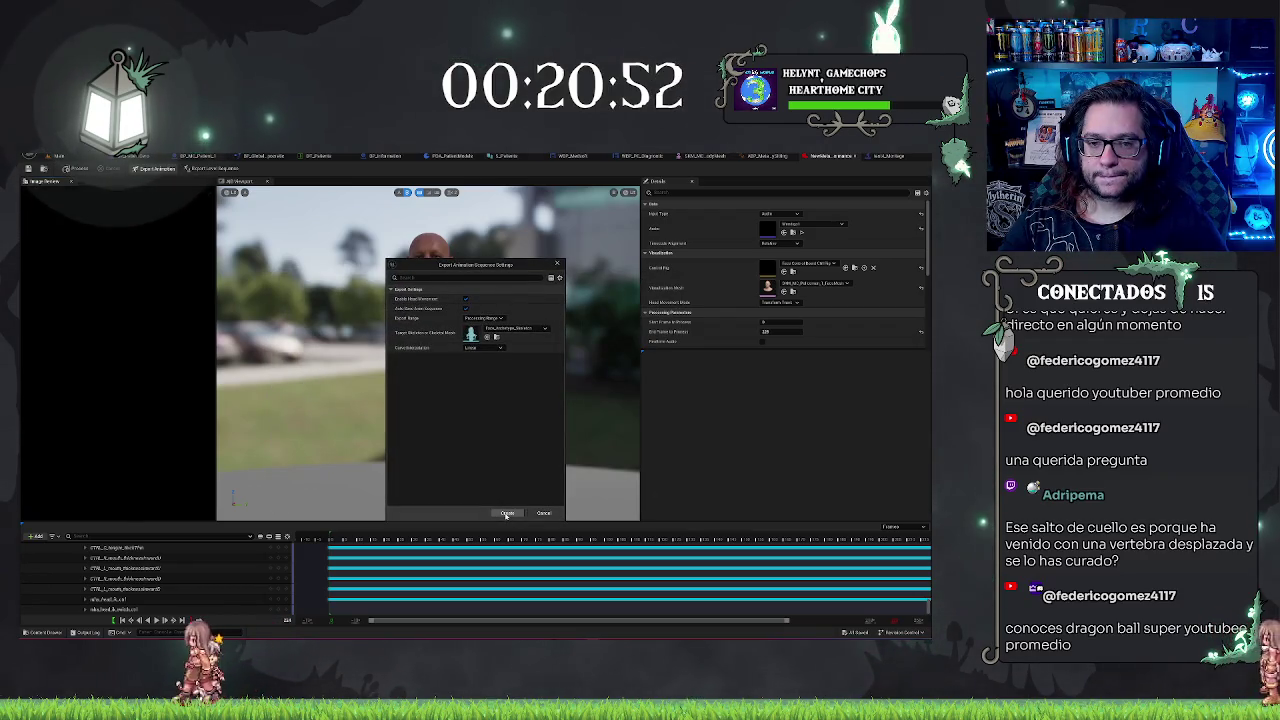
{"action": "left_click", "coordinate": [507, 513]}
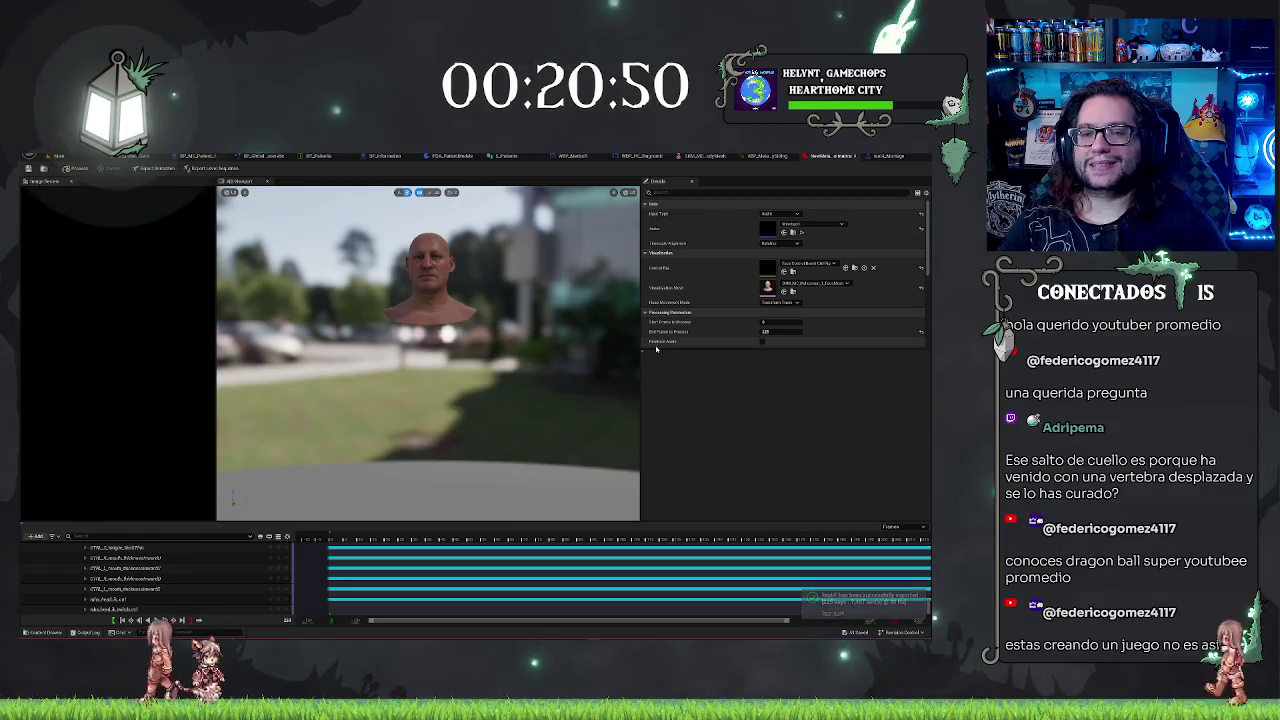
{"action": "key", "text": "ctrl+Tab"}
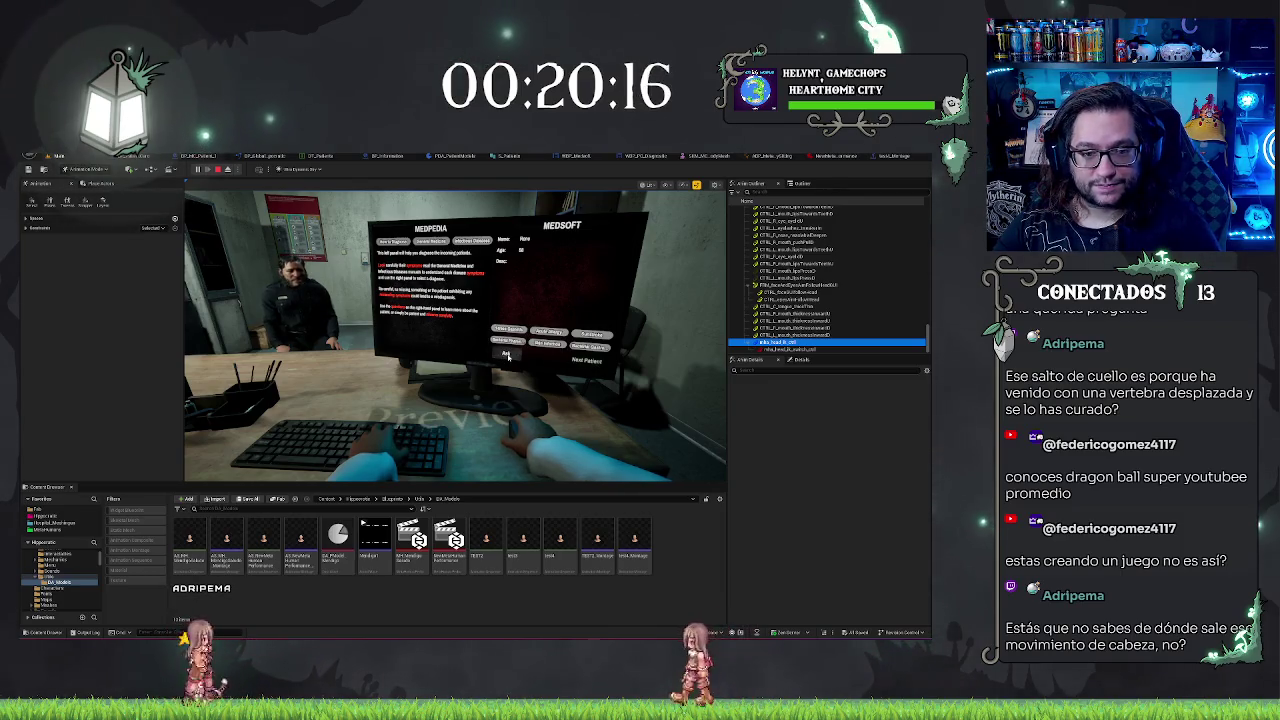
- Leave the play test and bring the MetaHuman performance editor back on screen
{"action": "left_click", "coordinate": [886, 157]}
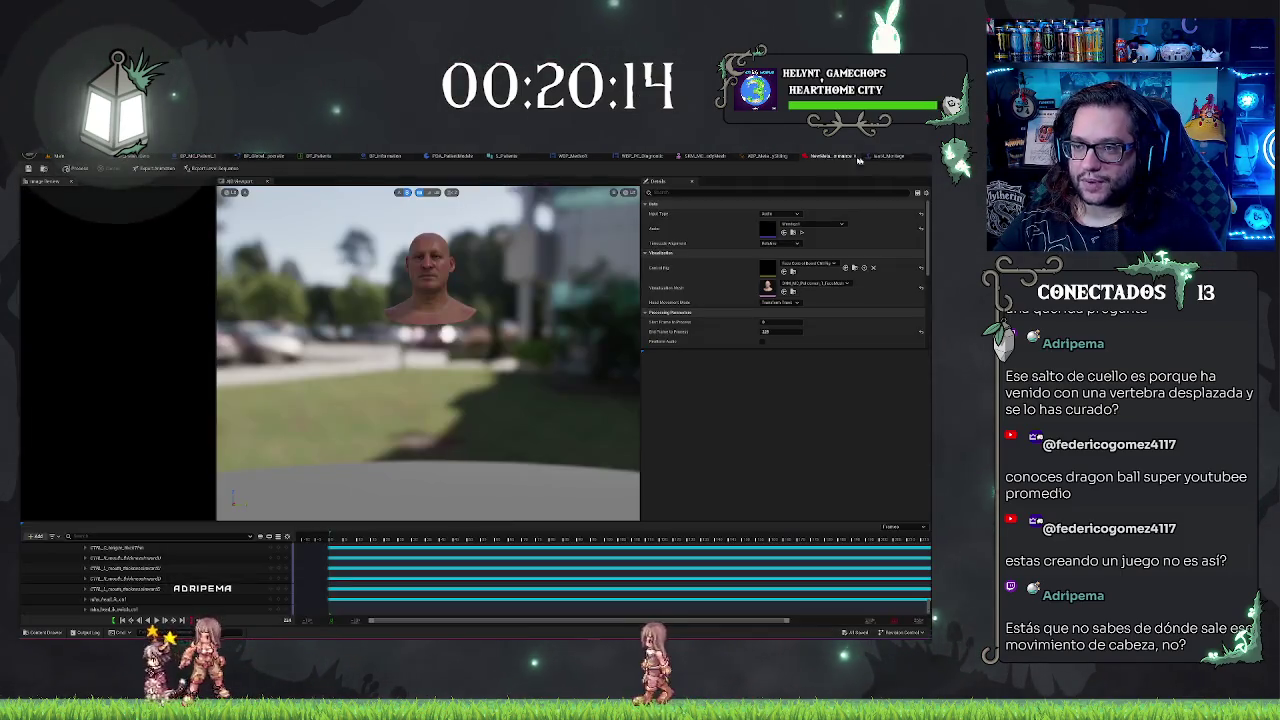
- Set Head Movement Mode to Disabled and process the facial performance
{"action": "left_click", "coordinate": [780, 302]}
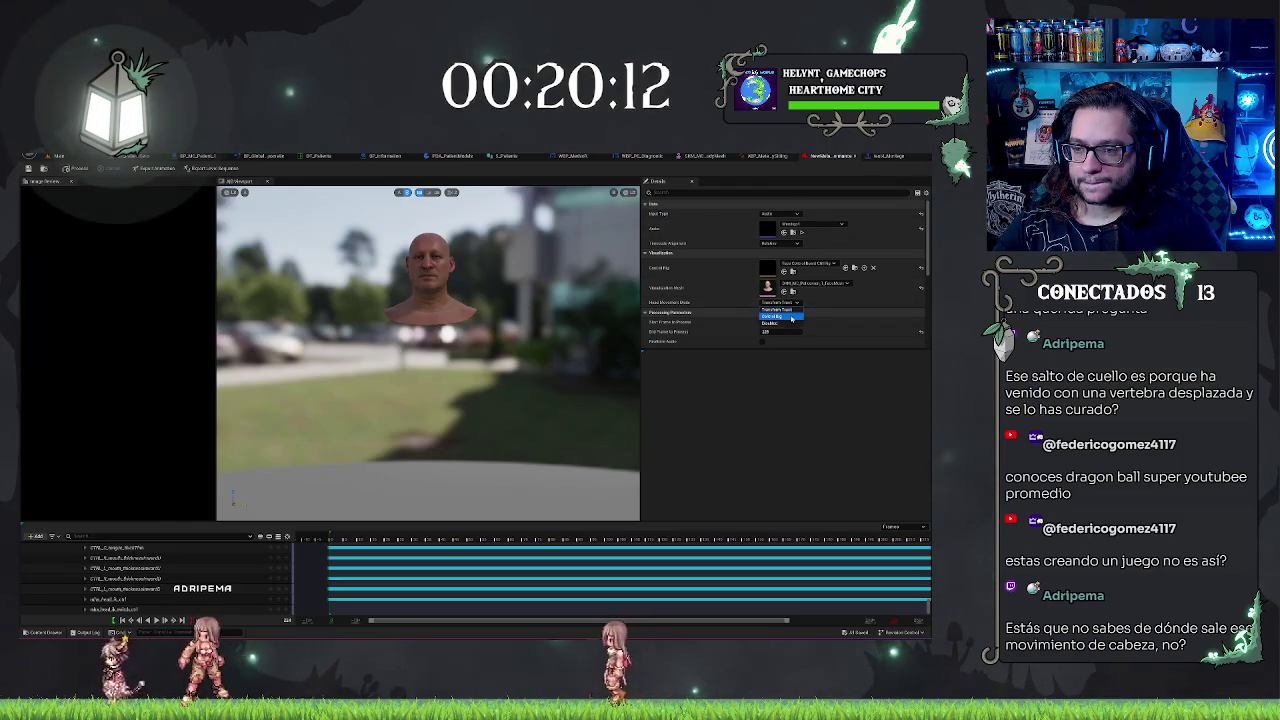
{"action": "left_click", "coordinate": [772, 323]}
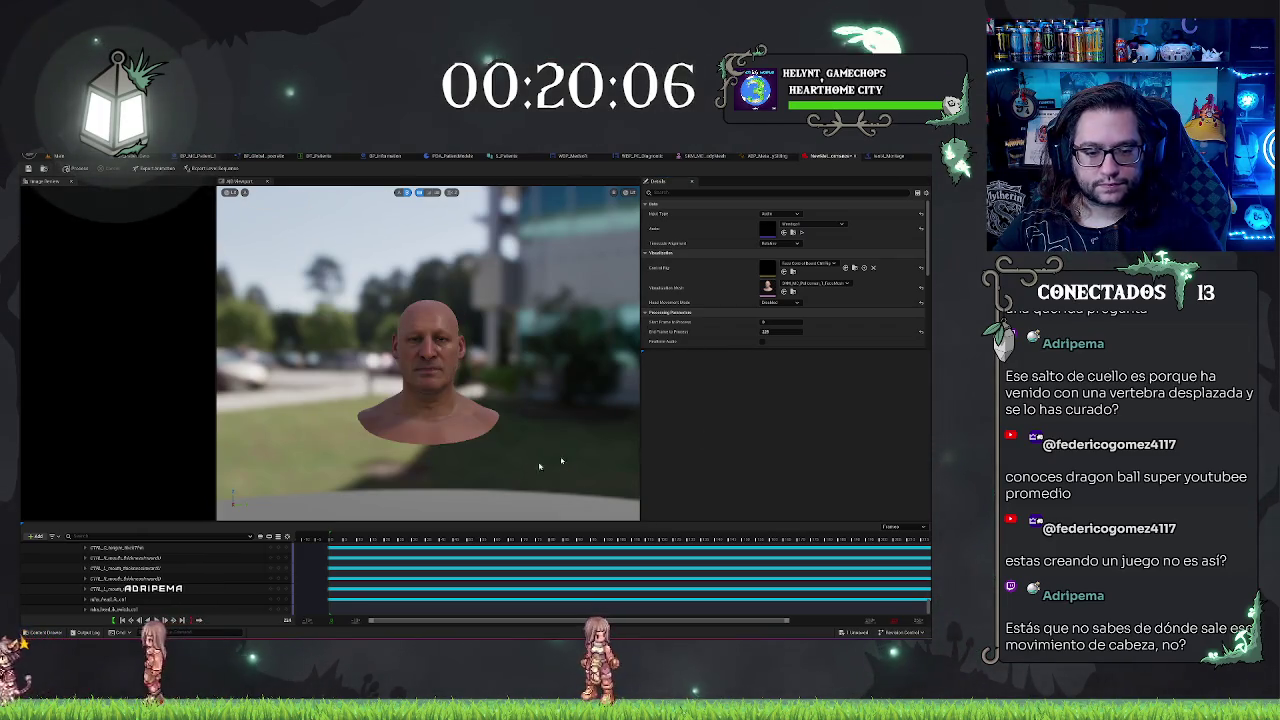
{"action": "left_click", "coordinate": [76, 168]}
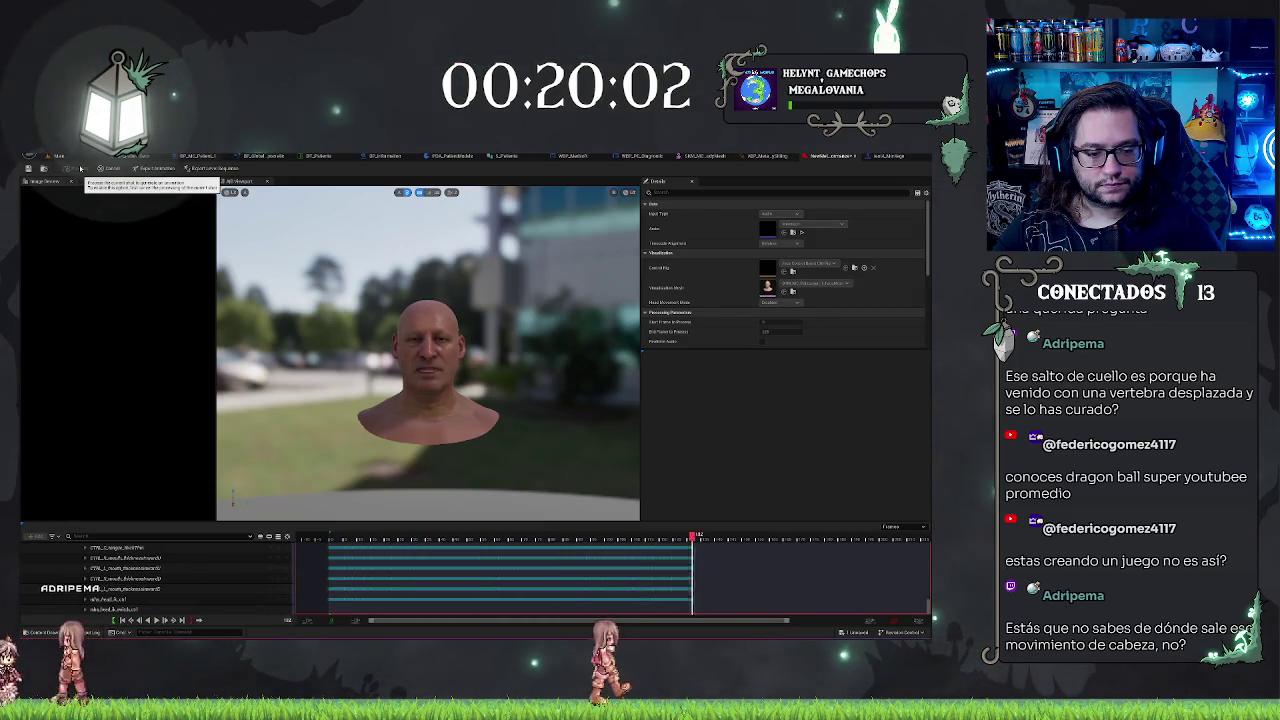
- Export the animation over the existing test1 sequence and return to the level editor
{"action": "left_click", "coordinate": [156, 169]}
{"action": "left_click", "coordinate": [570, 331]}
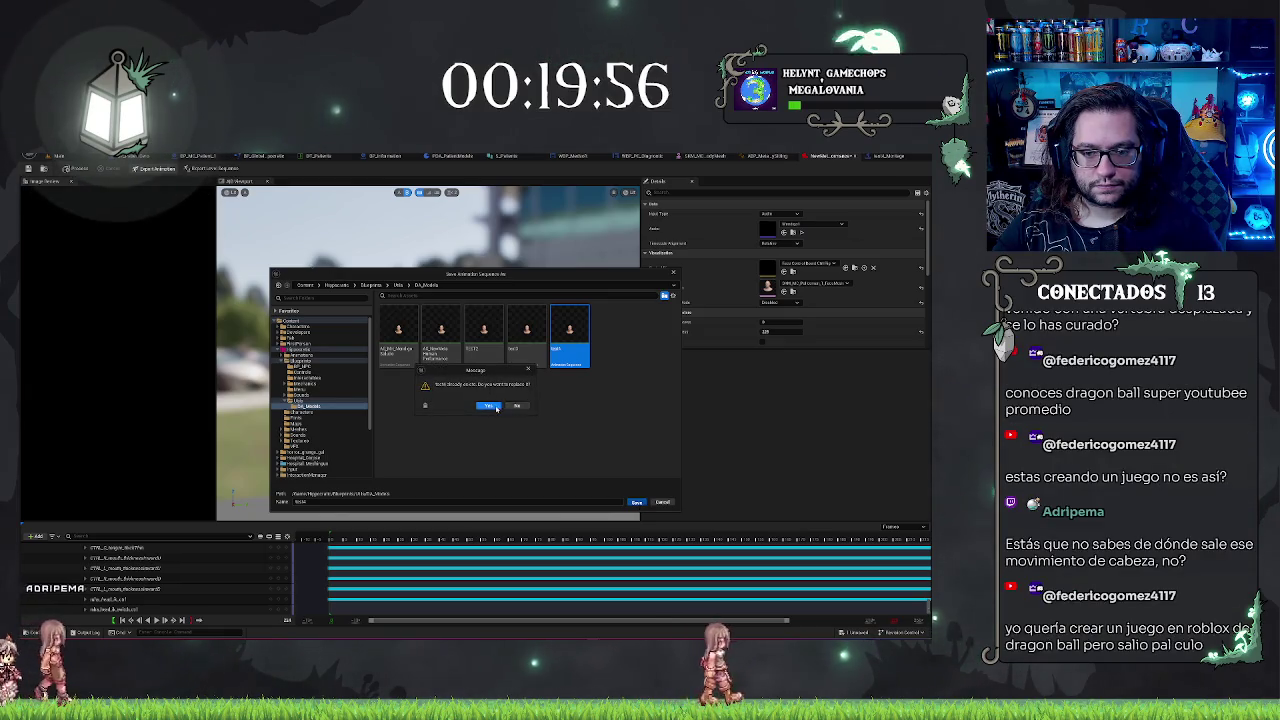
{"action": "left_click", "coordinate": [638, 502]}
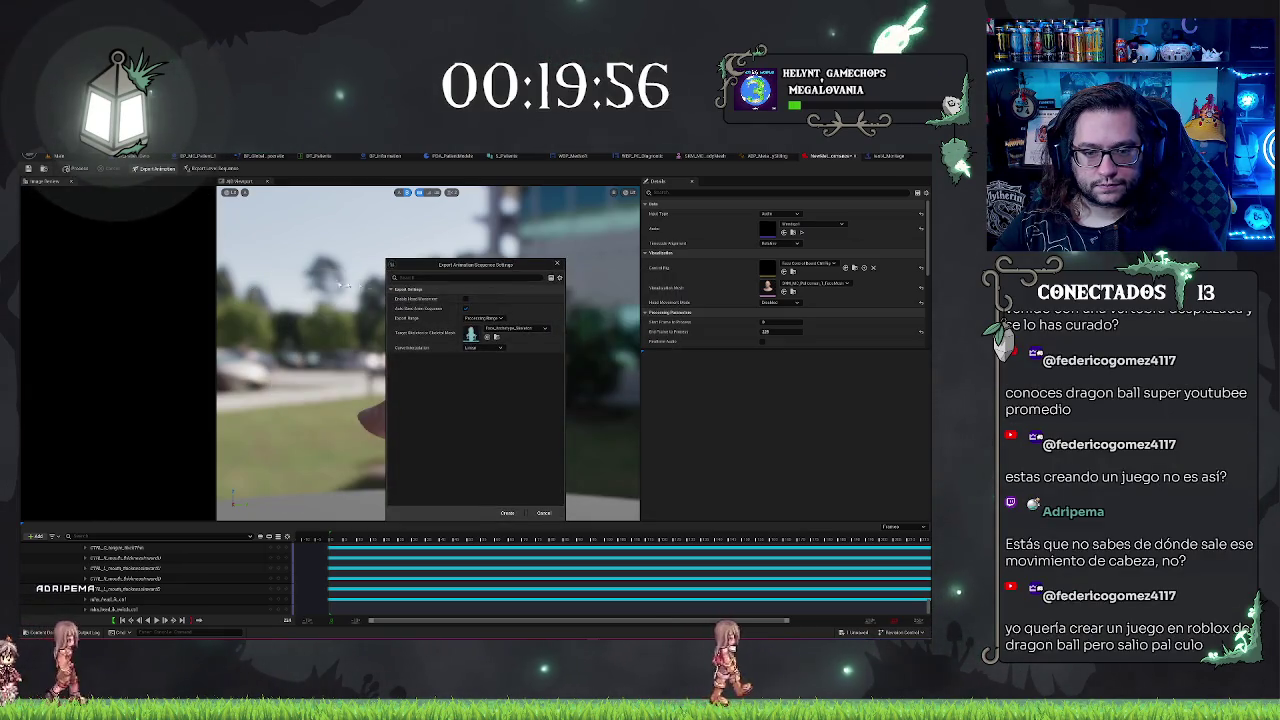
{"action": "left_click", "coordinate": [508, 513]}
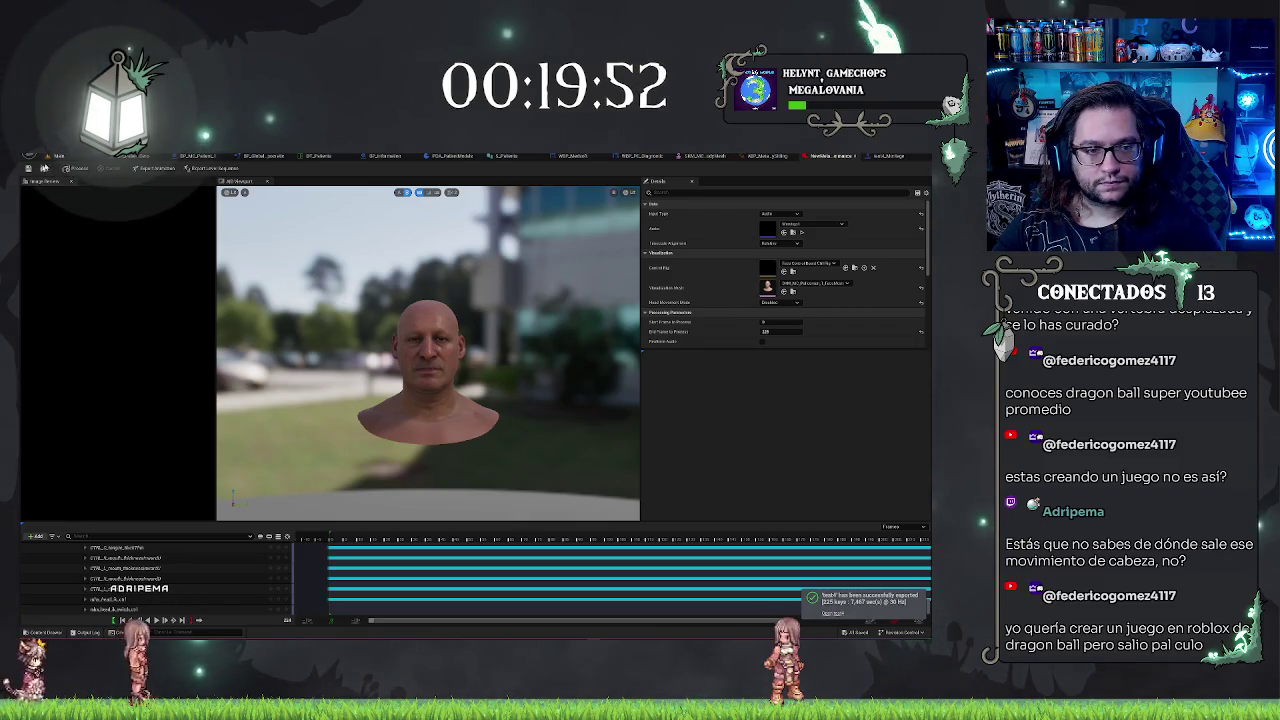
{"action": "left_click", "coordinate": [58, 156]}
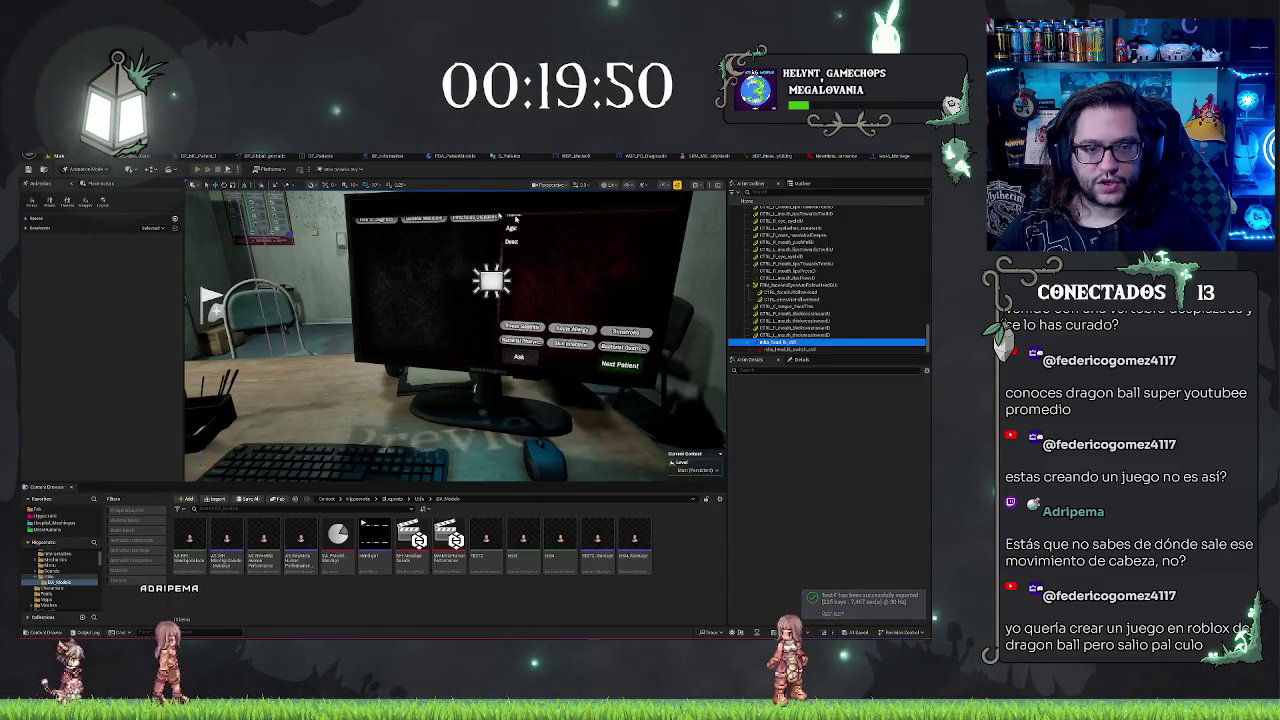
- Run an Alt+P play test, stop it with Esc, and bring up the face animation montage editor
{"action": "key", "text": "alt+p"}
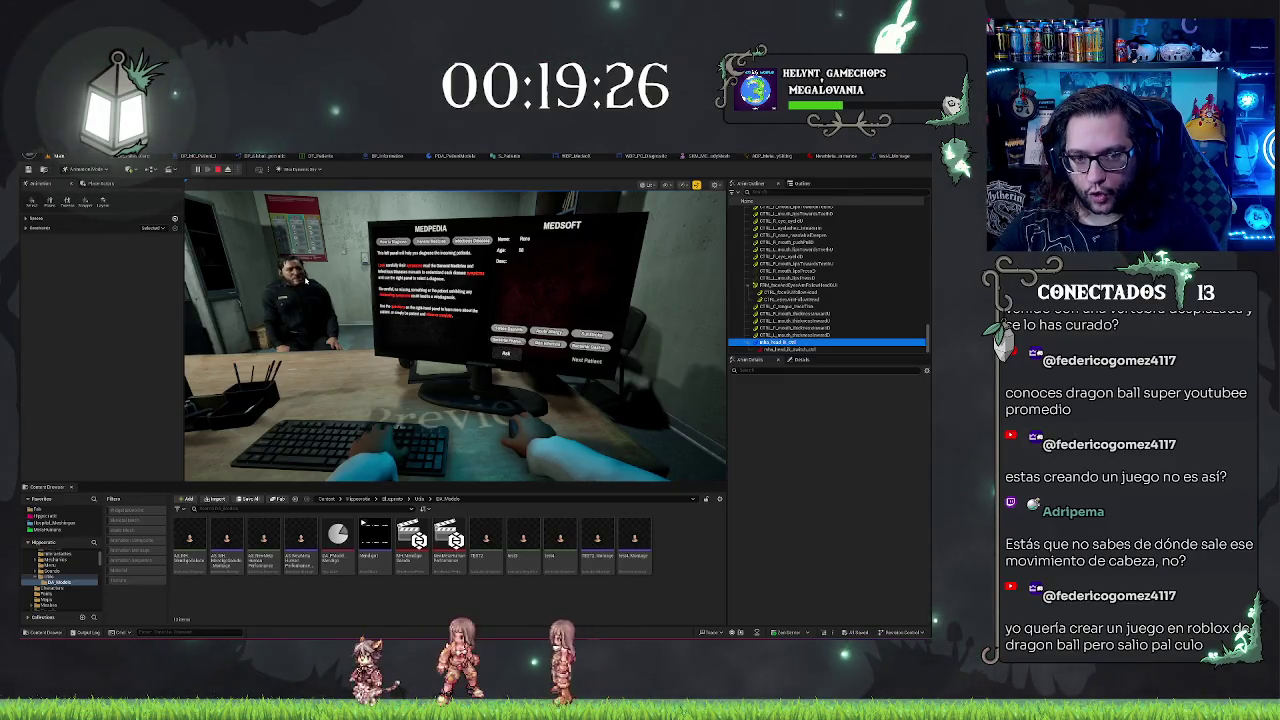
{"action": "key", "text": "Escape"}
{"action": "left_click", "coordinate": [887, 157]}
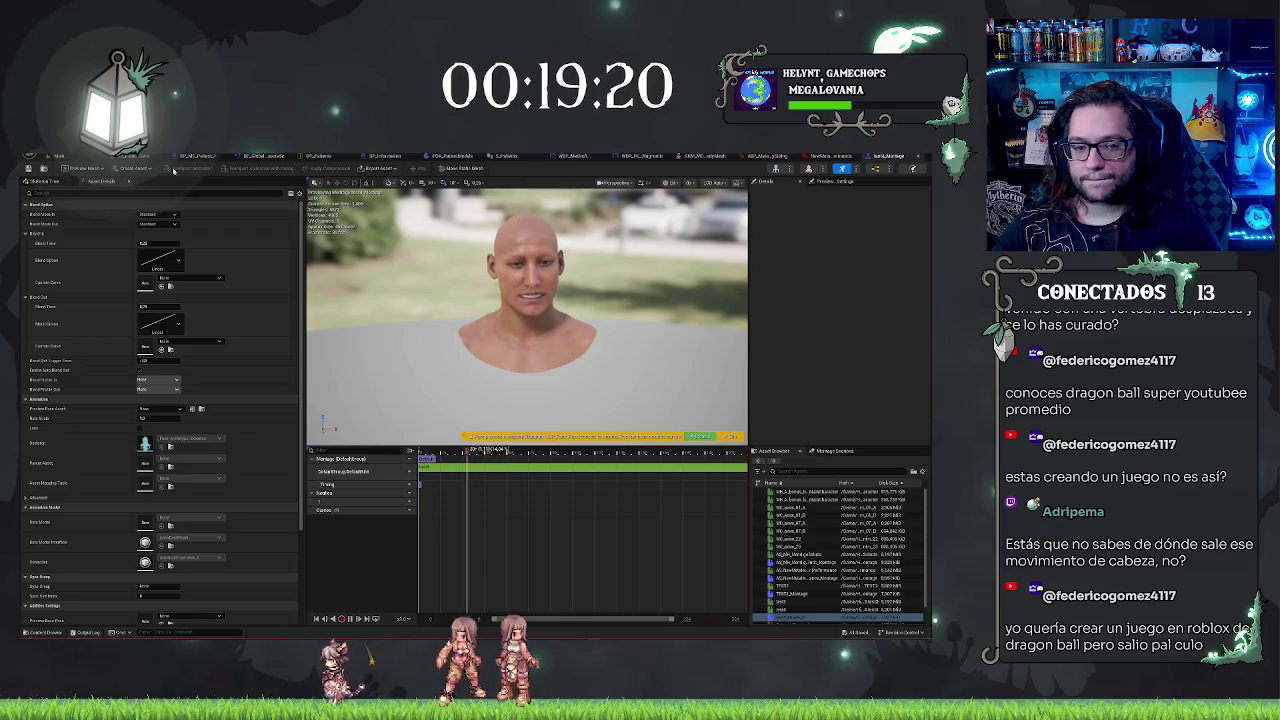
- Process the facial performance again in the MetaHuman performance editor
{"action": "left_click", "coordinate": [58, 156]}
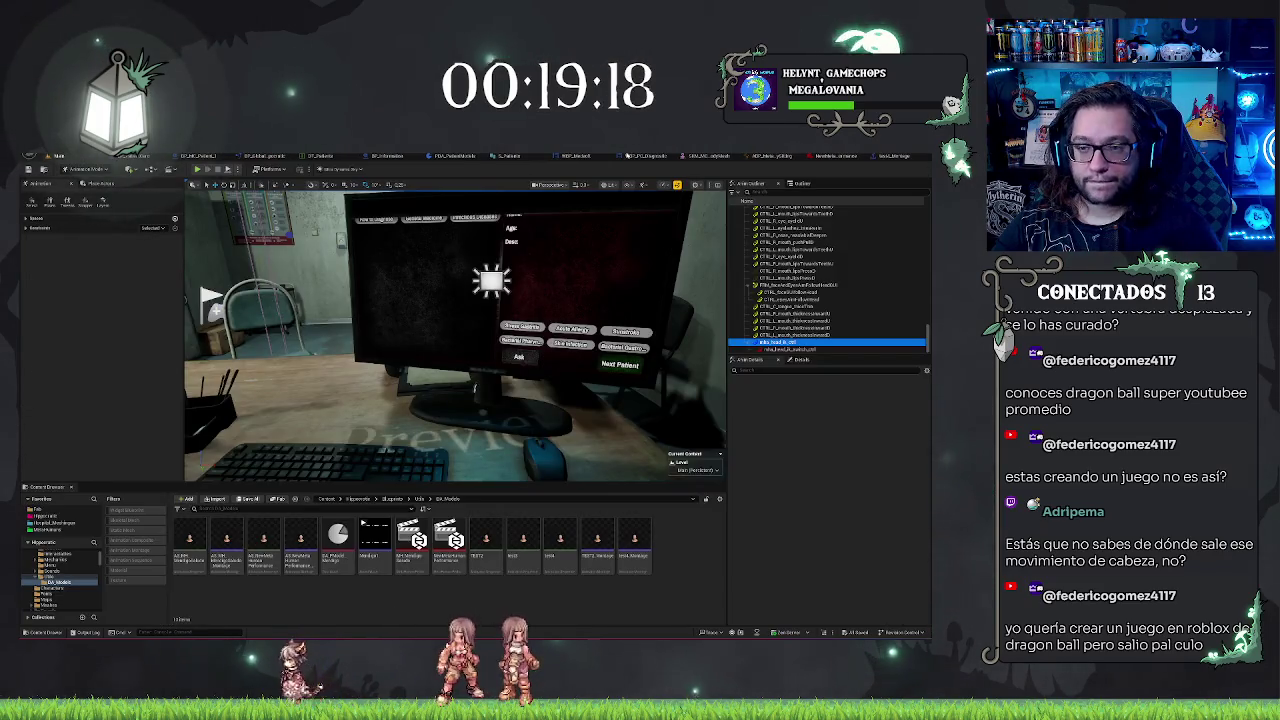
{"action": "left_click", "coordinate": [818, 158]}
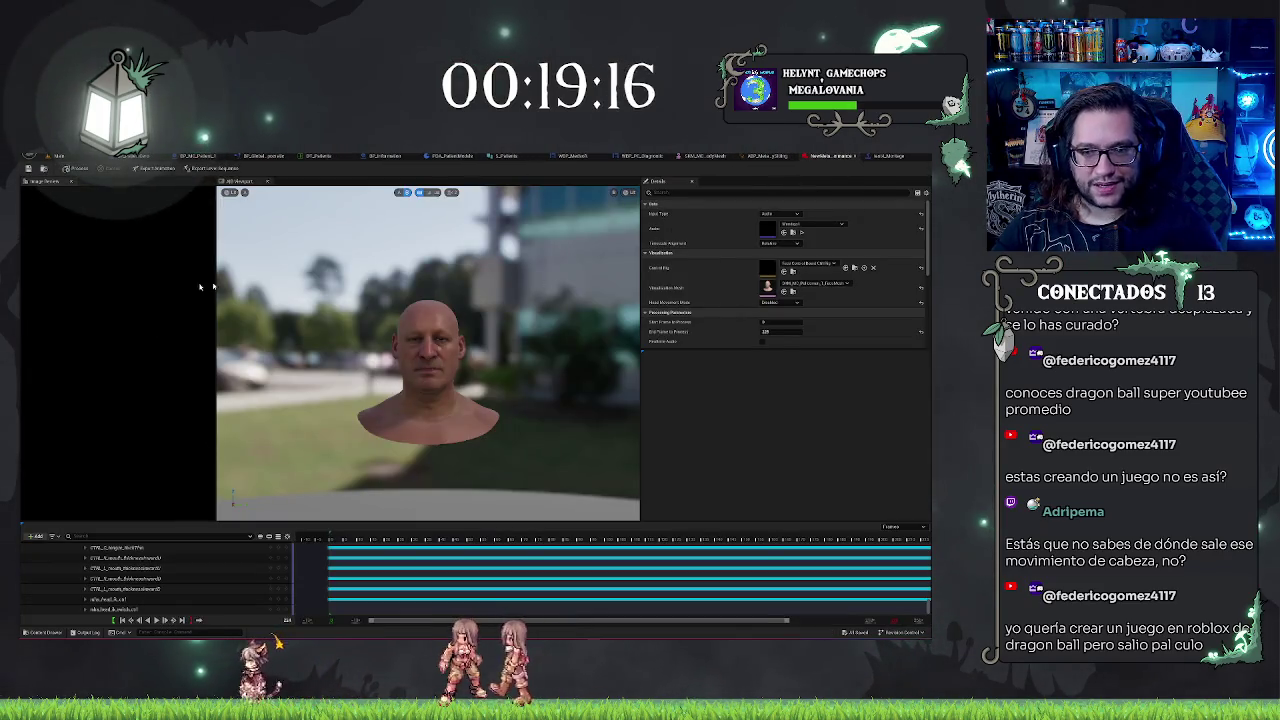
{"action": "left_click", "coordinate": [82, 168]}
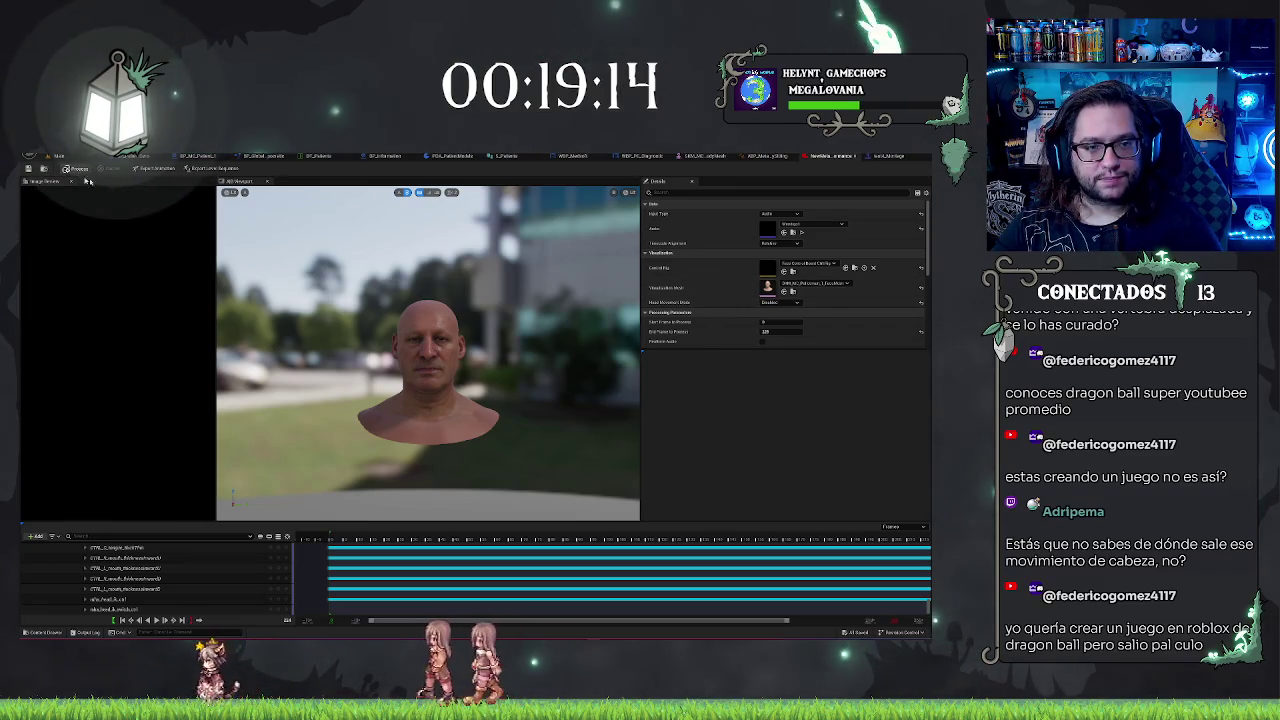
- Re-export over the existing animation sequence and start a new play test of the level
{"action": "left_click", "coordinate": [170, 168]}
{"action": "left_click", "coordinate": [557, 337]}
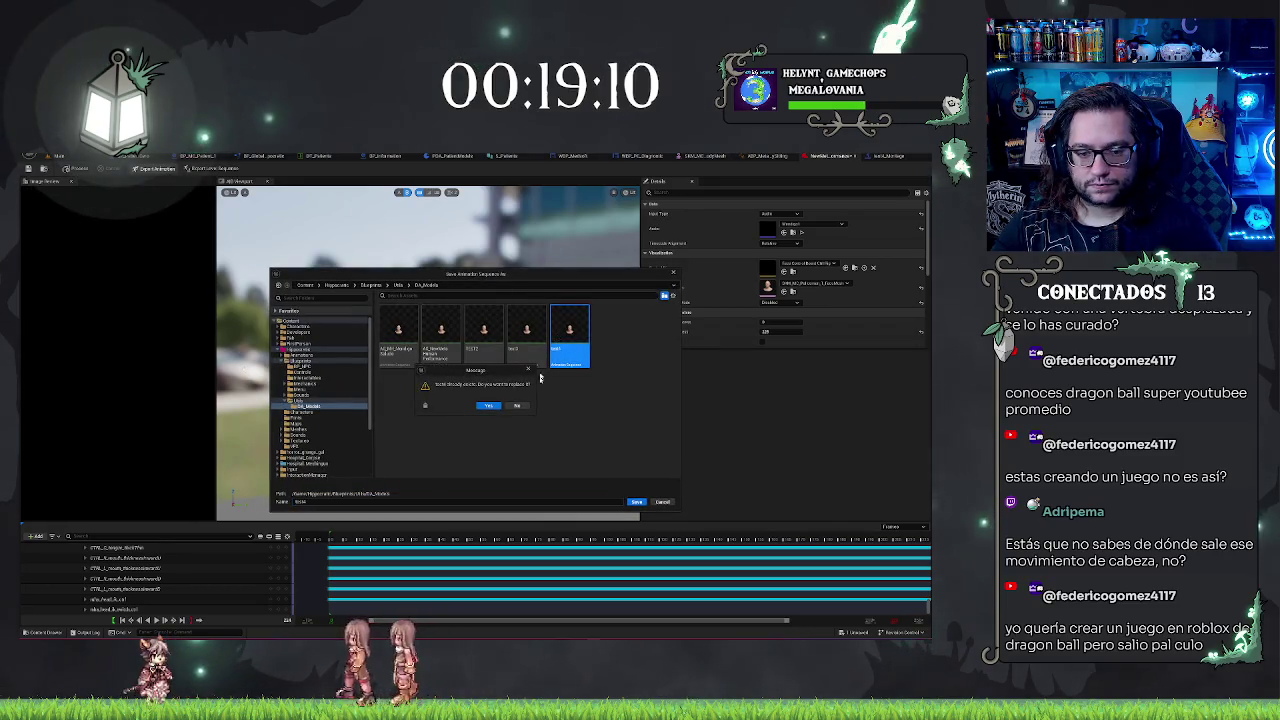
{"action": "key", "text": "Return"}
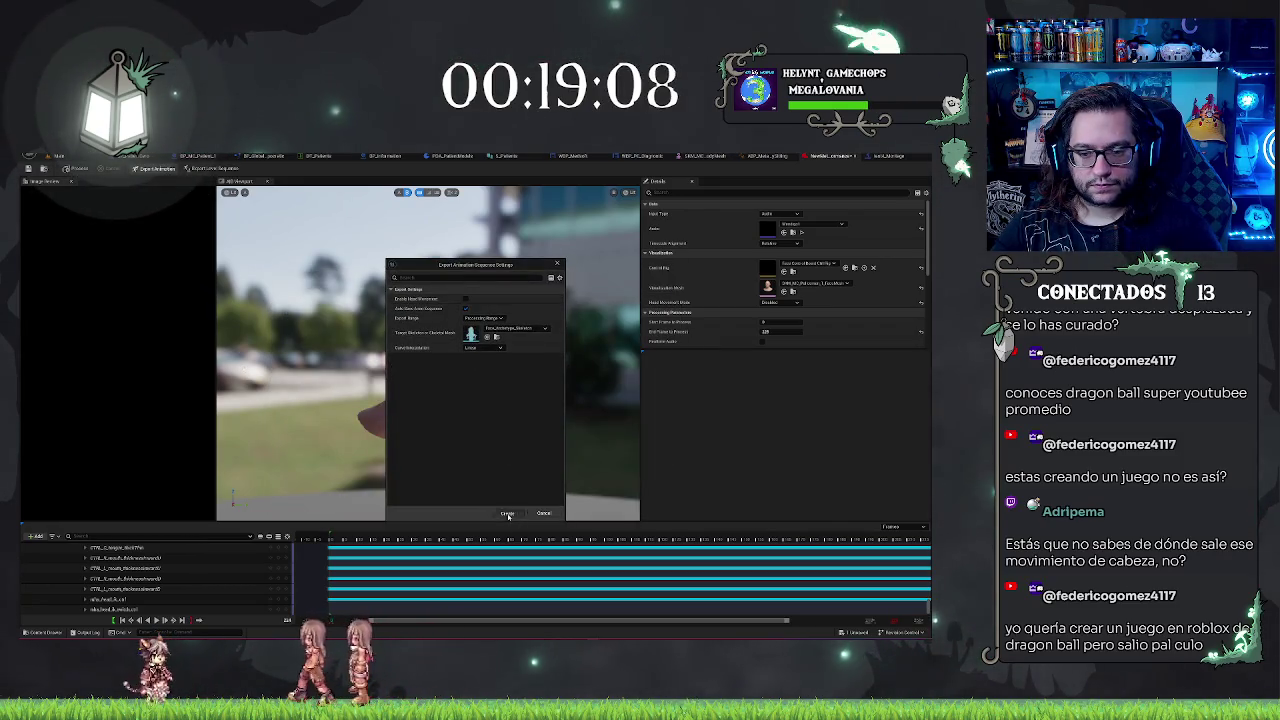
{"action": "left_click", "coordinate": [507, 512]}
{"action": "left_click", "coordinate": [88, 156]}
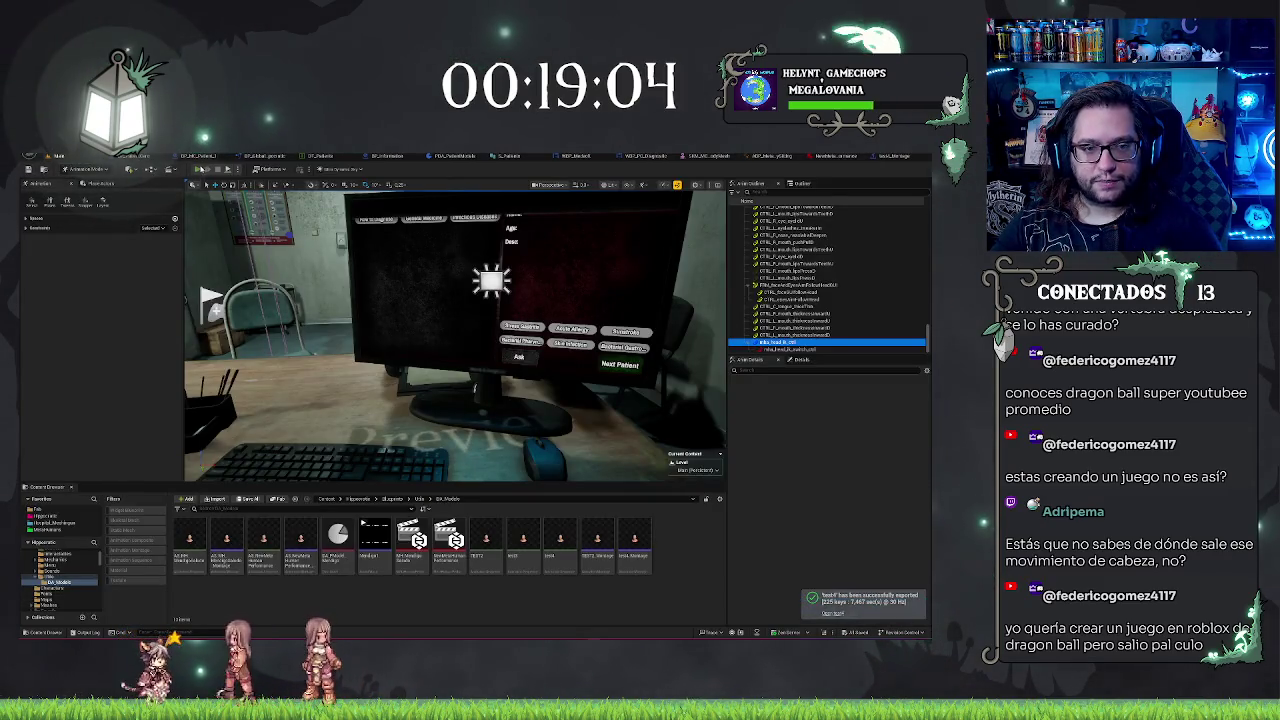
{"action": "key", "text": "alt+p"}
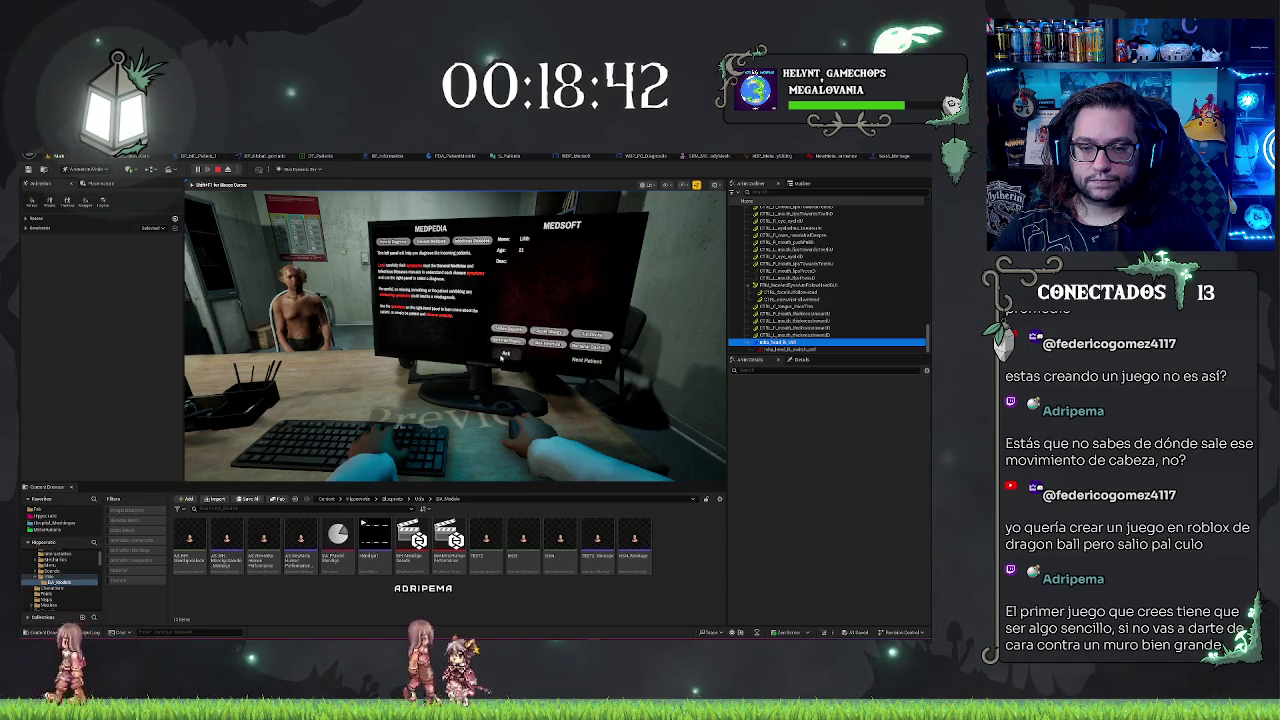
{"action": "left_click", "coordinate": [431, 422]}
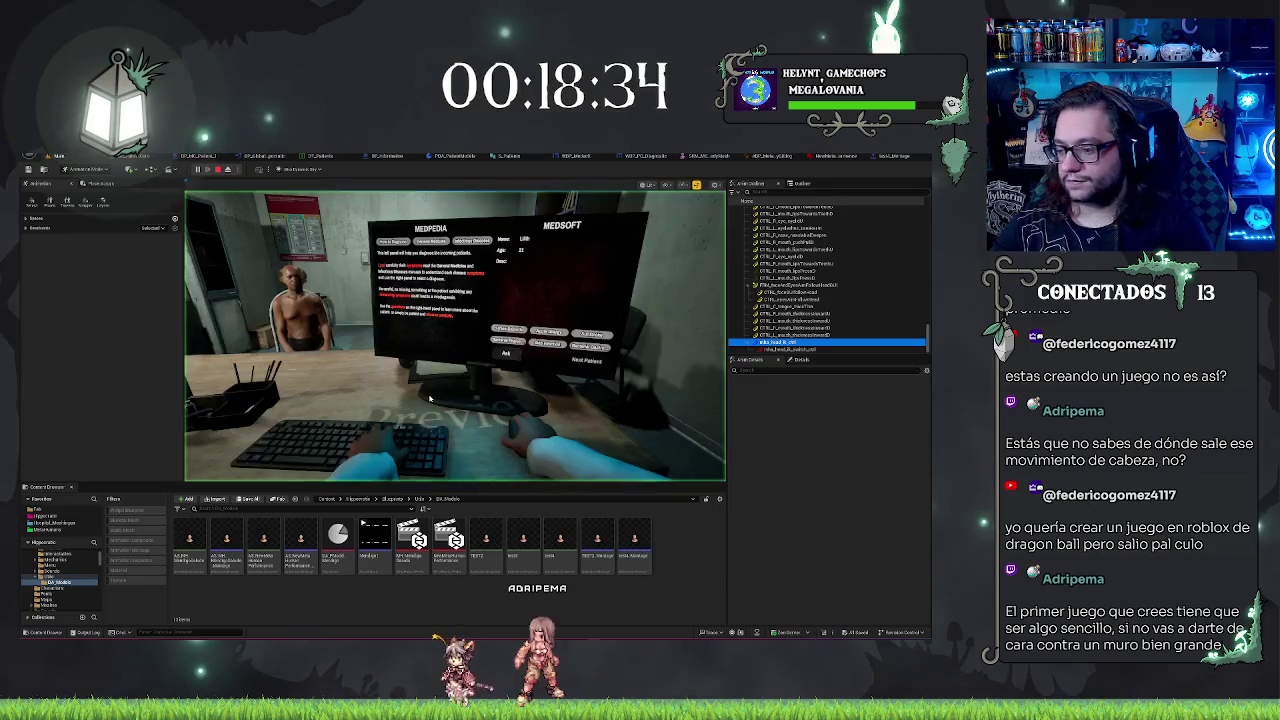
{"action": "key", "text": "Escape"}
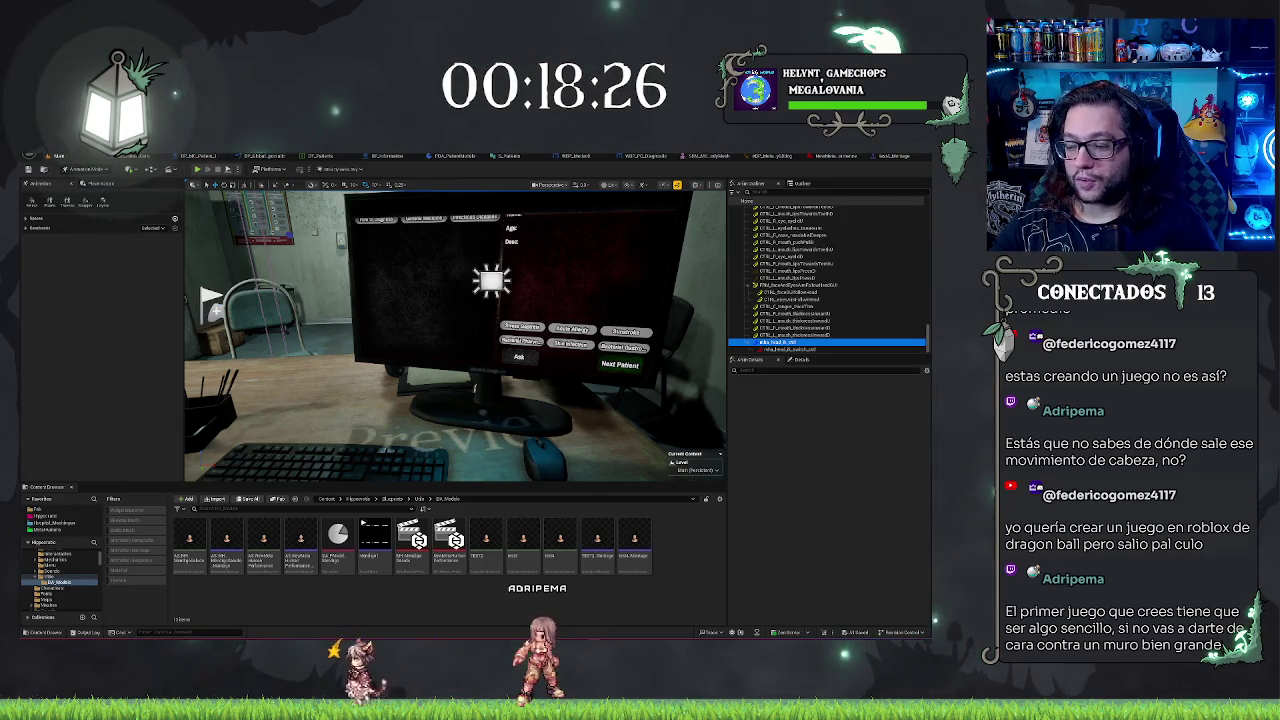
- Fly the viewport around the office to the desk monitor, then show the MetaHuman performance editor
{"action": "key", "text": "f"}
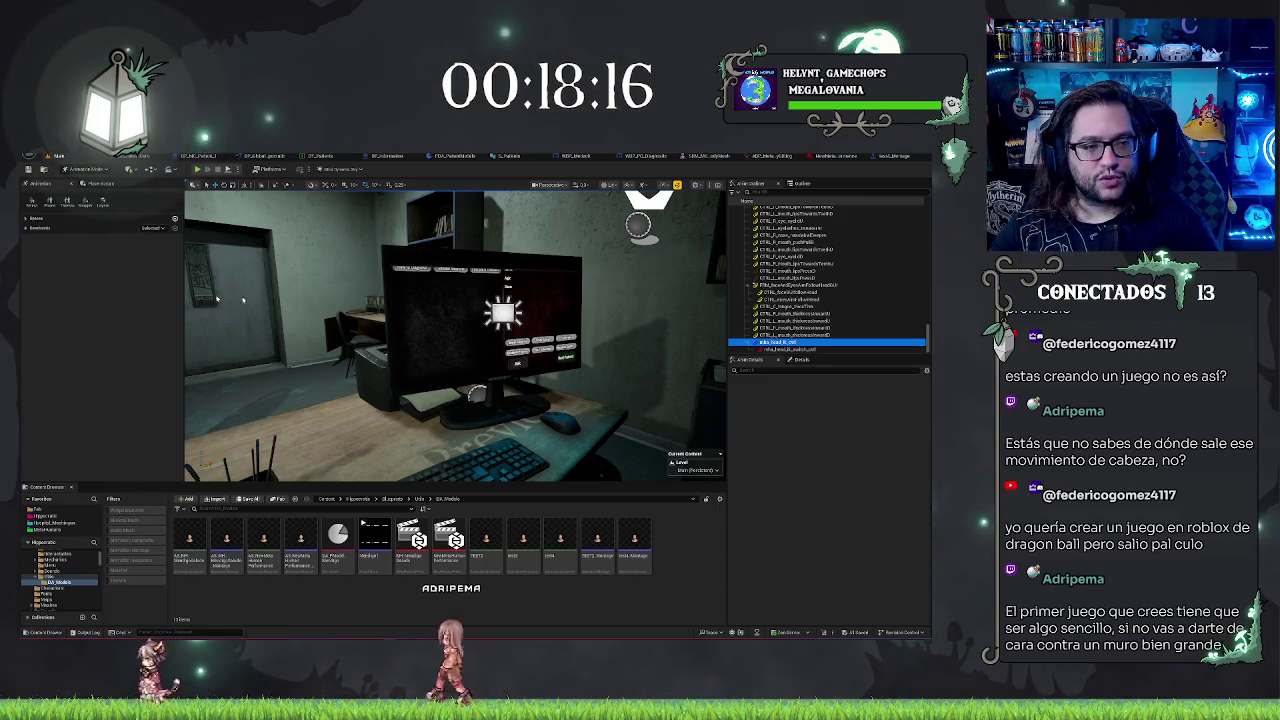
{"action": "left_click_drag", "start_coordinate": [216, 298], "coordinate": [350, 316]}
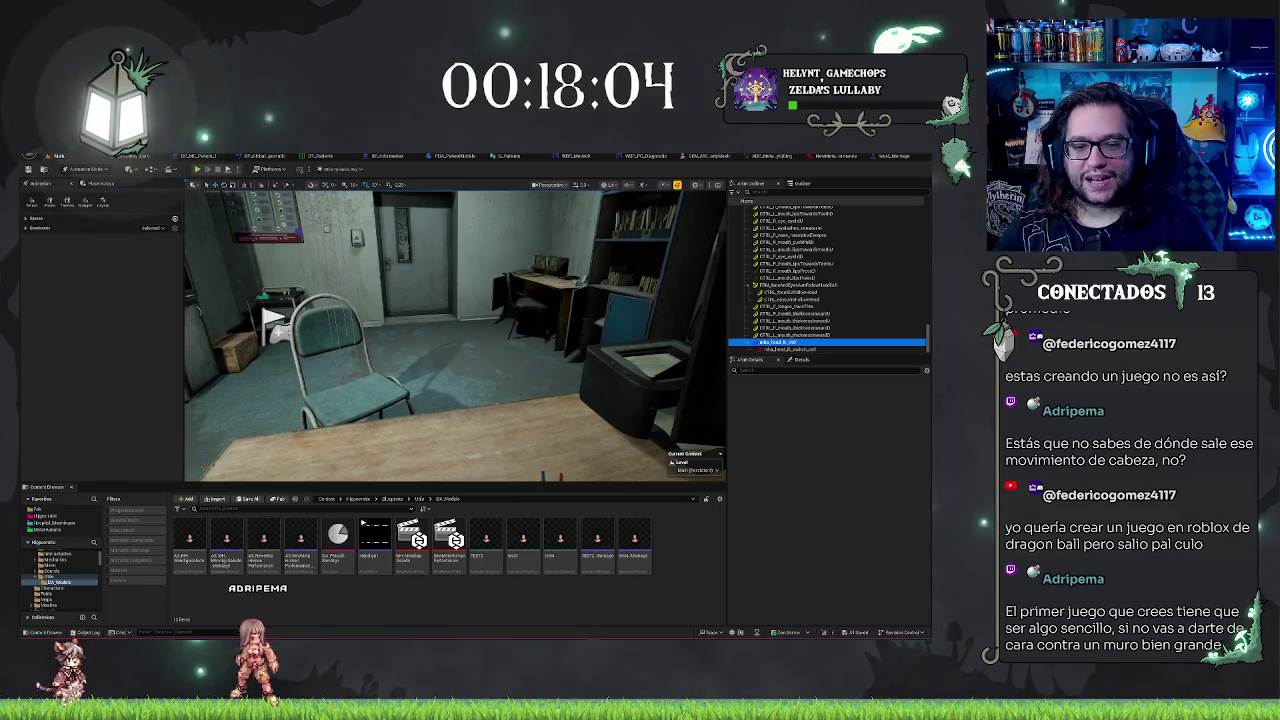
{"action": "left_click_drag", "start_coordinate": [272, 318], "coordinate": [360, 320]}
{"action": "left_click", "coordinate": [403, 320]}
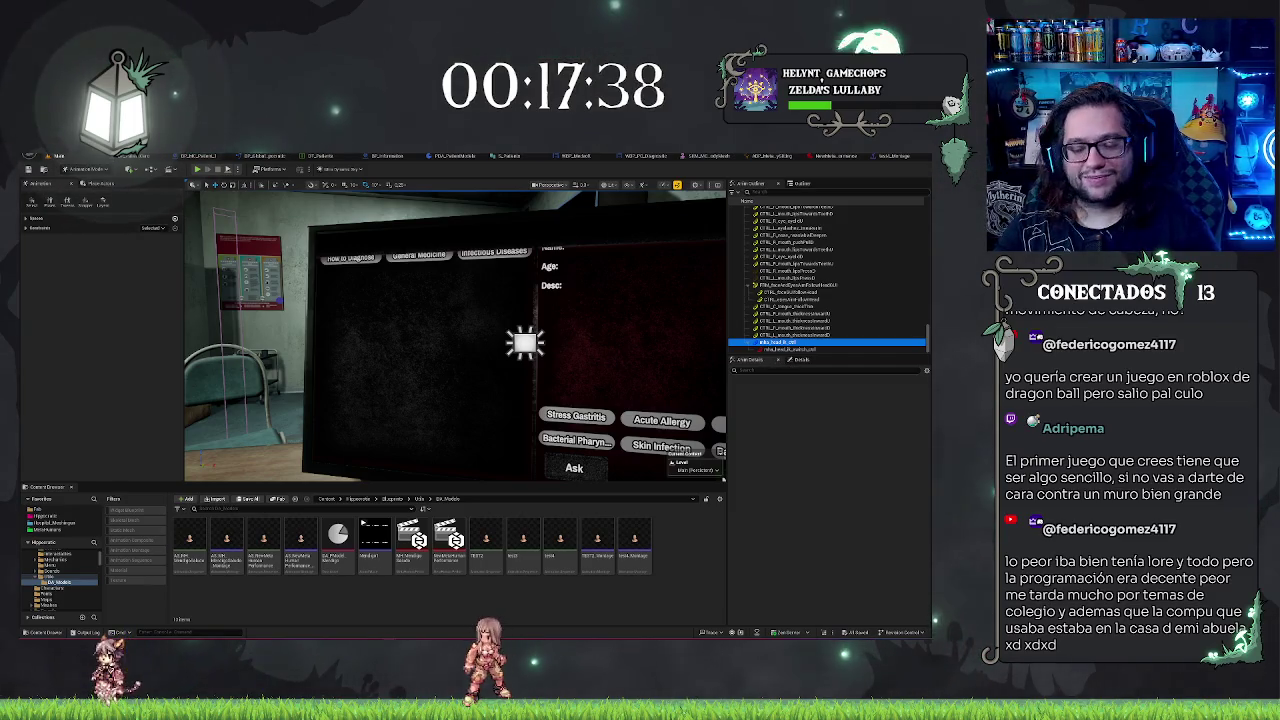
{"action": "mouse_move", "coordinate": [545, 326]}
{"action": "left_mouse_down"}
{"action": "mouse_move", "coordinate": [445, 290]}
{"action": "mouse_move", "coordinate": [545, 298]}
{"action": "left_mouse_up"}
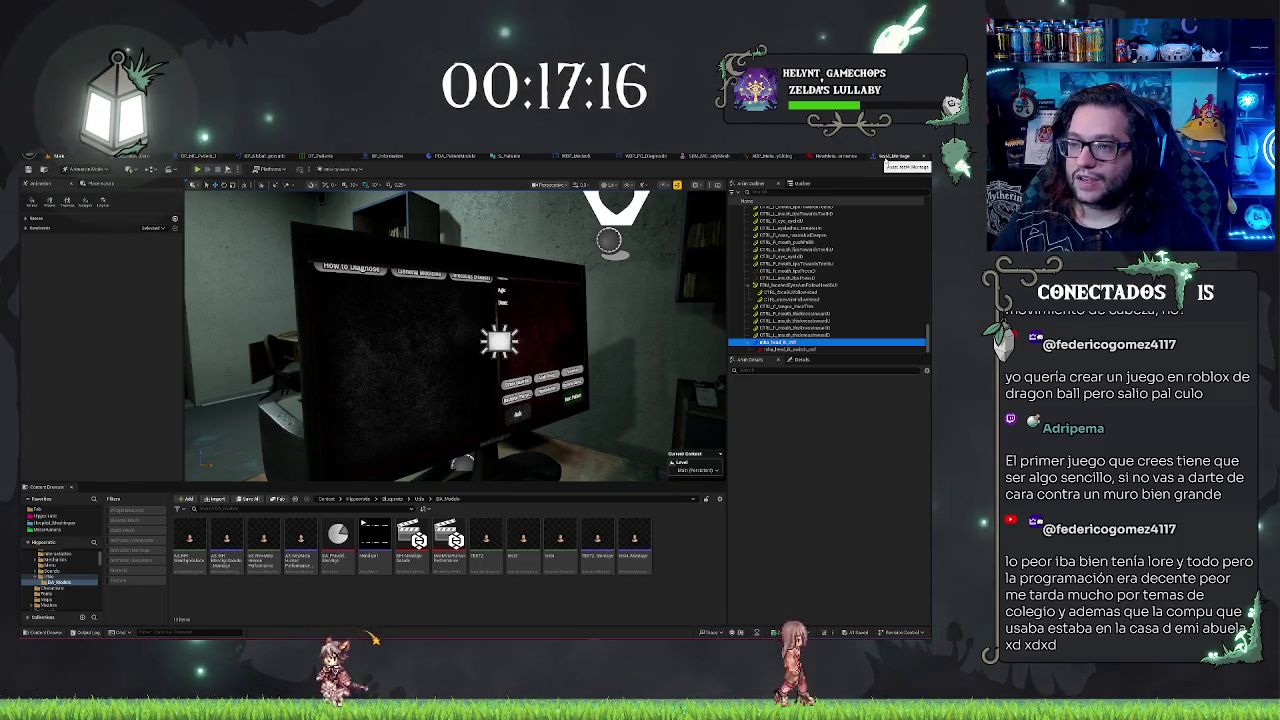
{"action": "left_click", "coordinate": [838, 157]}
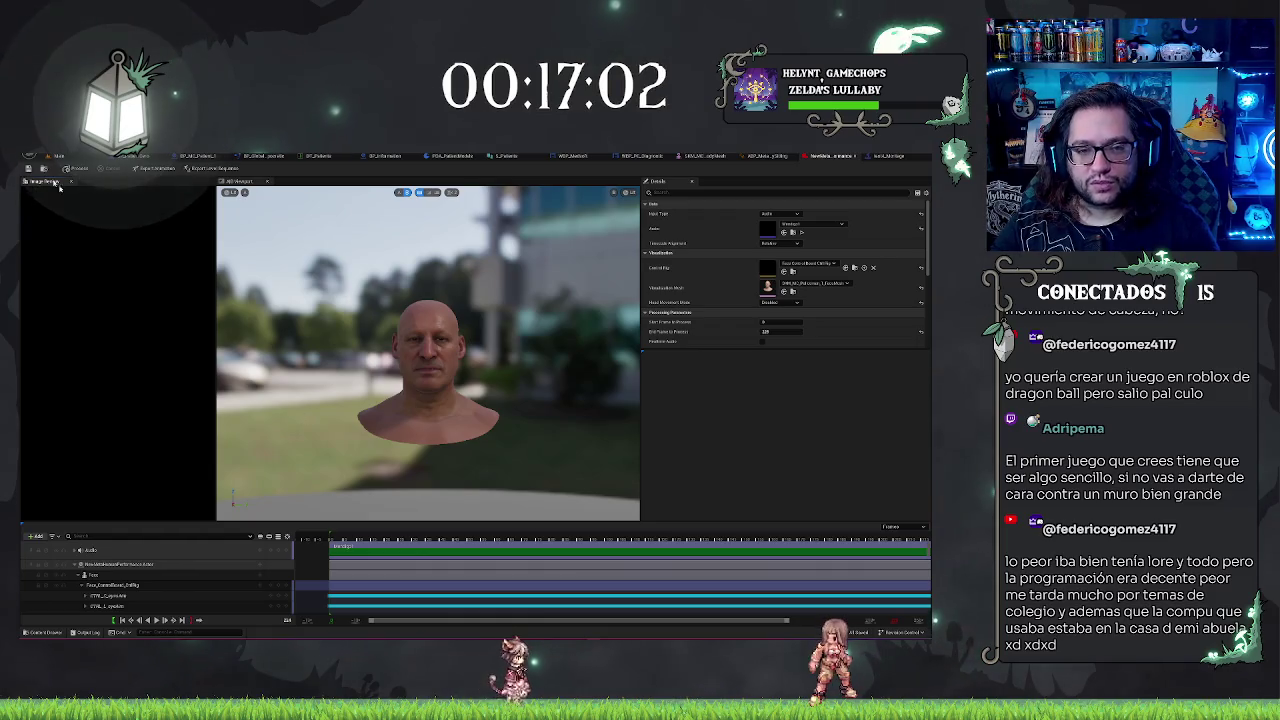
- Export the performance as an animation sequence with the default name and open it from the notification
{"action": "left_click", "coordinate": [163, 170]}
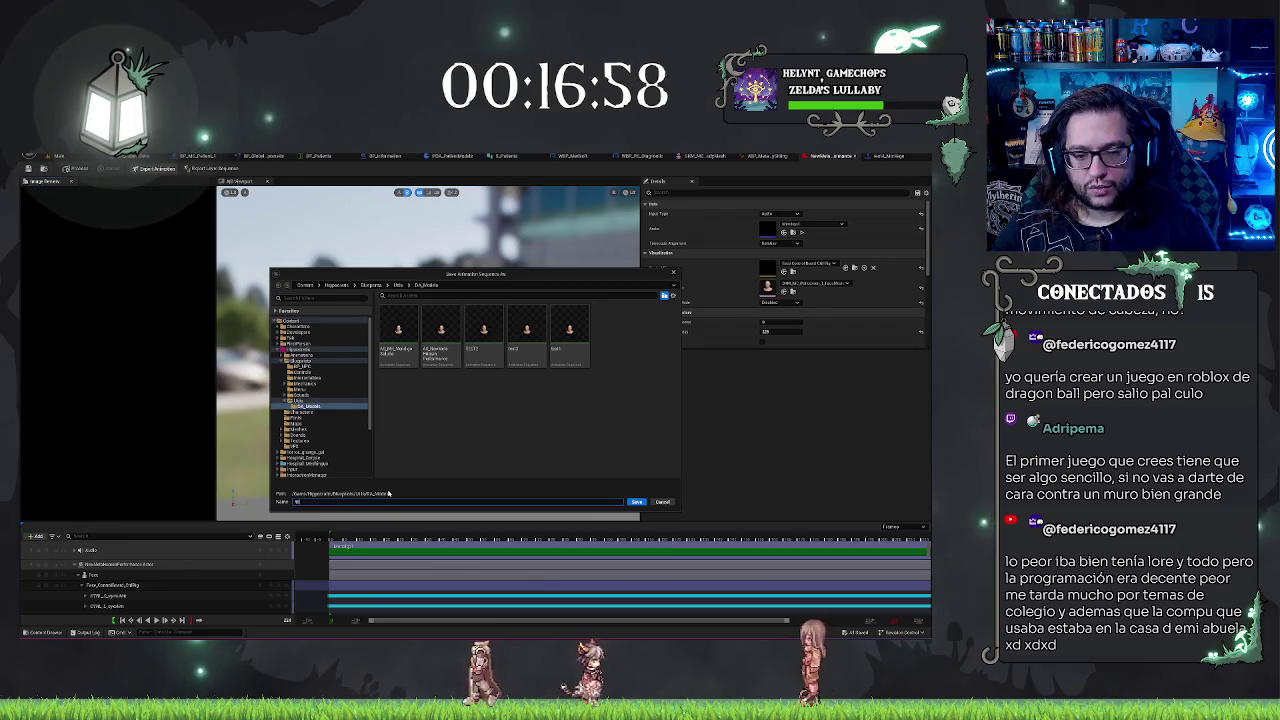
{"action": "key", "text": "Return"}
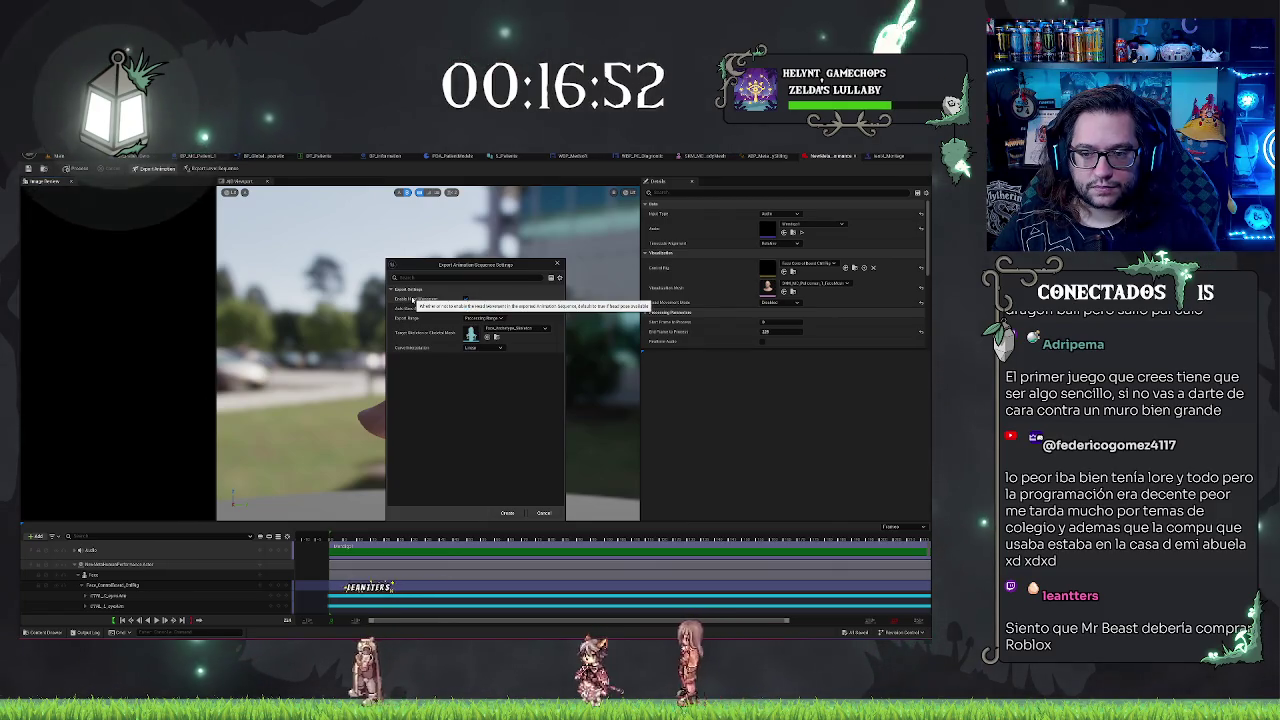
{"action": "key", "text": "Return"}
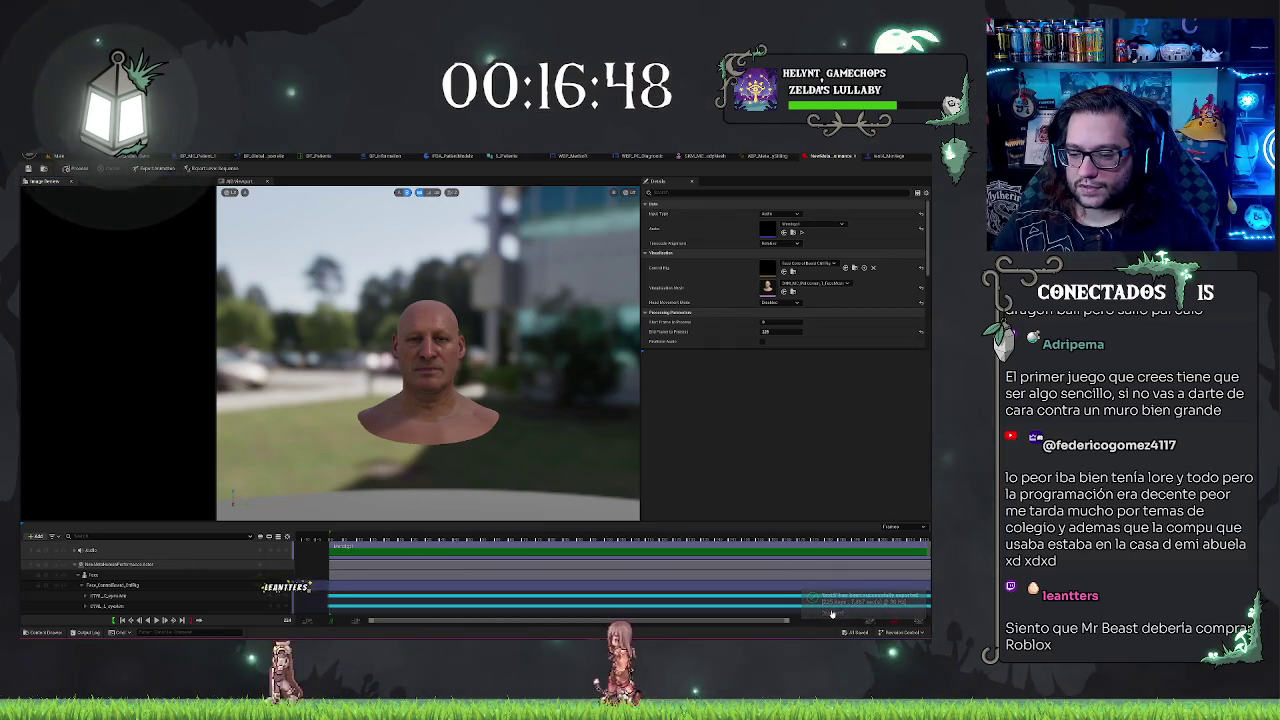
{"action": "left_click", "coordinate": [832, 612]}
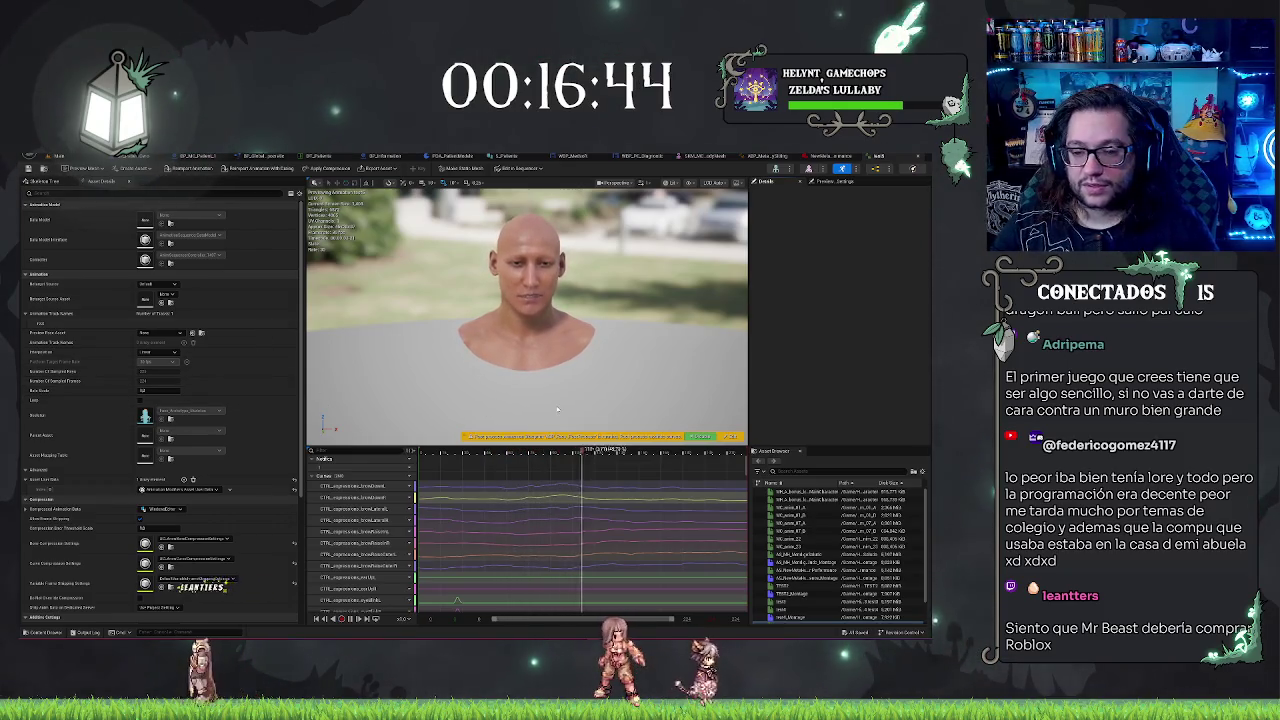
- Open the test3 animation sequence from the Asset Browser and expand its Compressed Animation Data
{"action": "scroll", "coordinate": [811, 528], "scroll_direction": "down", "scroll_amount": 1}
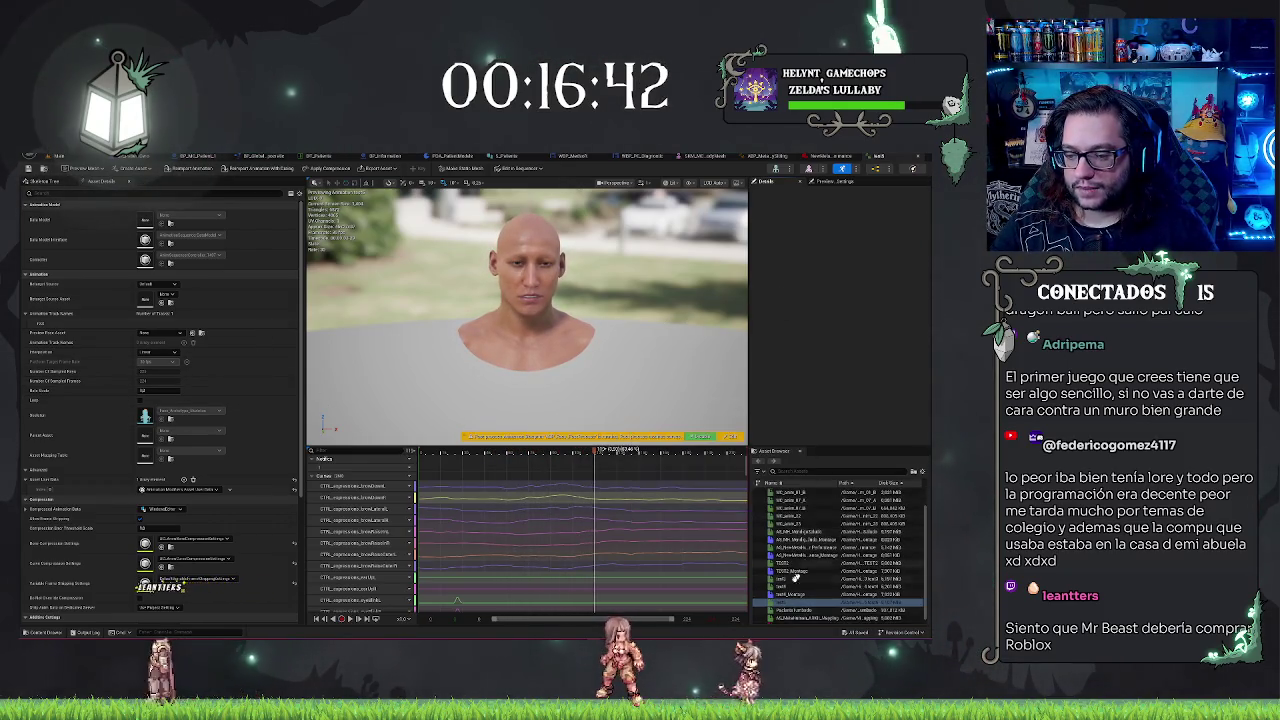
{"action": "left_click", "coordinate": [779, 587]}
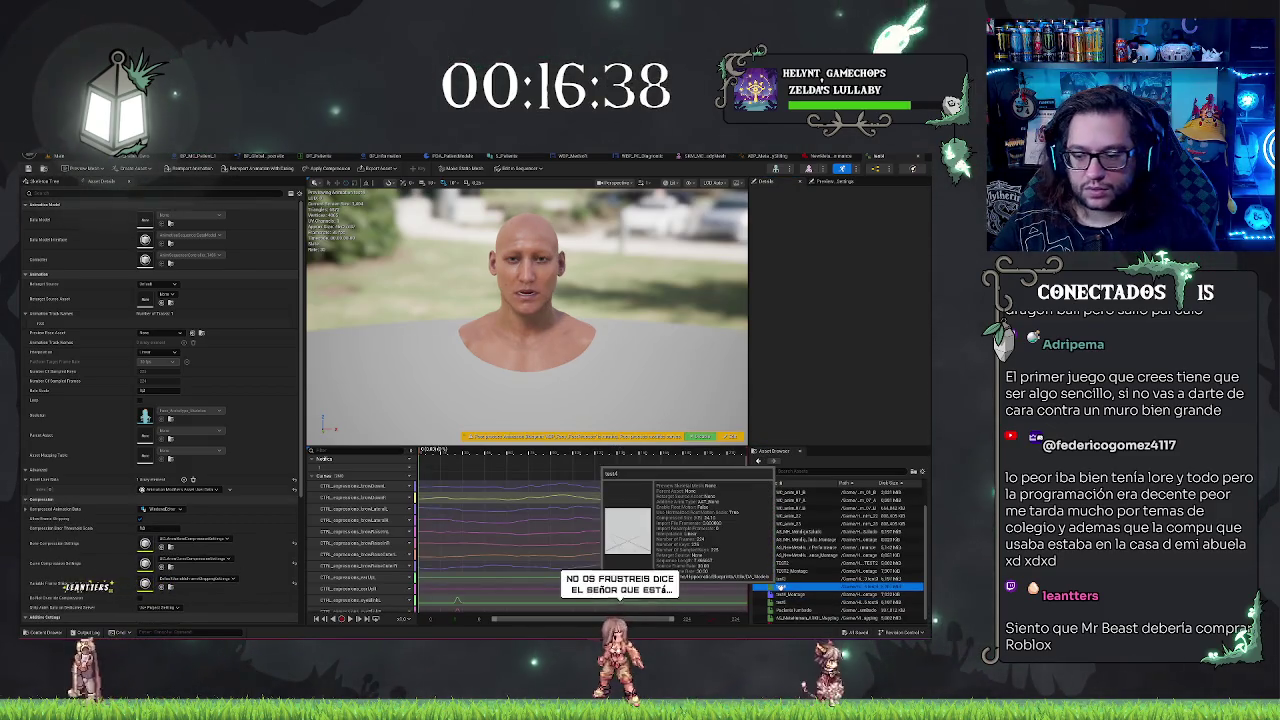
{"action": "double_click", "coordinate": [785, 594]}
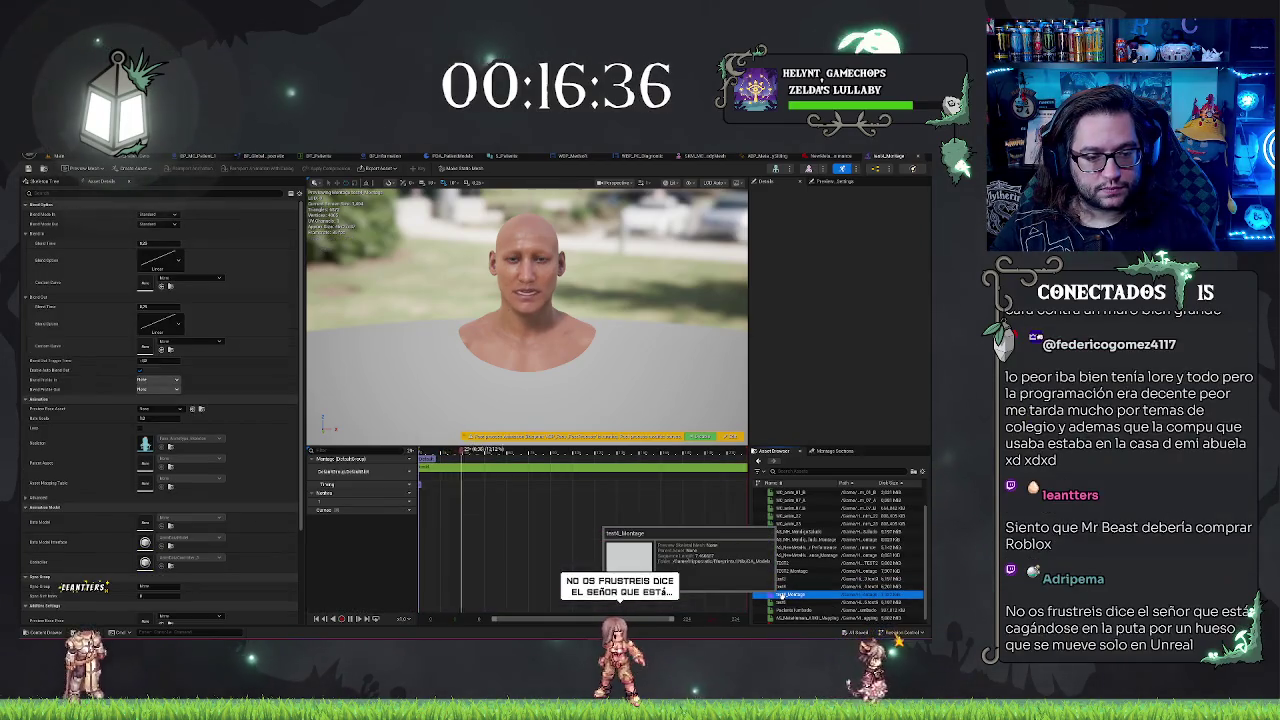
{"action": "scroll", "coordinate": [258, 441], "scroll_direction": "down", "scroll_amount": 2}
{"action": "scroll", "coordinate": [258, 441], "scroll_direction": "up", "scroll_amount": 2}
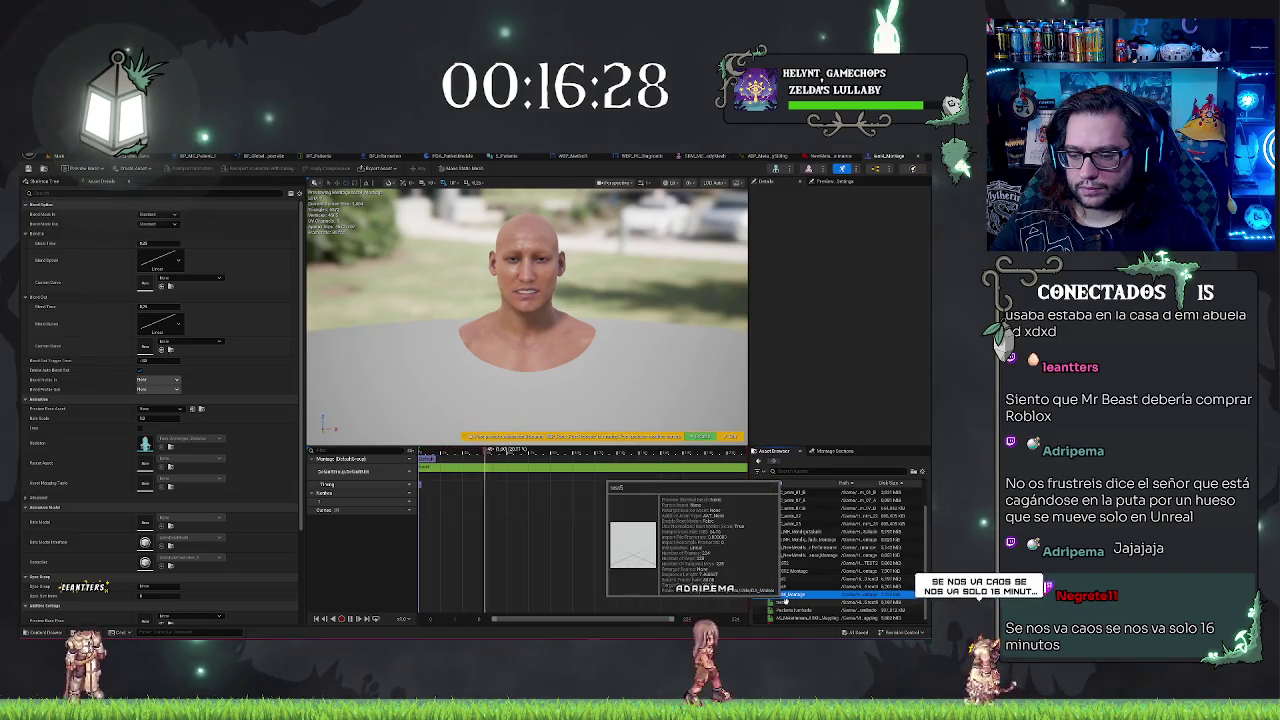
{"action": "double_click", "coordinate": [790, 602]}
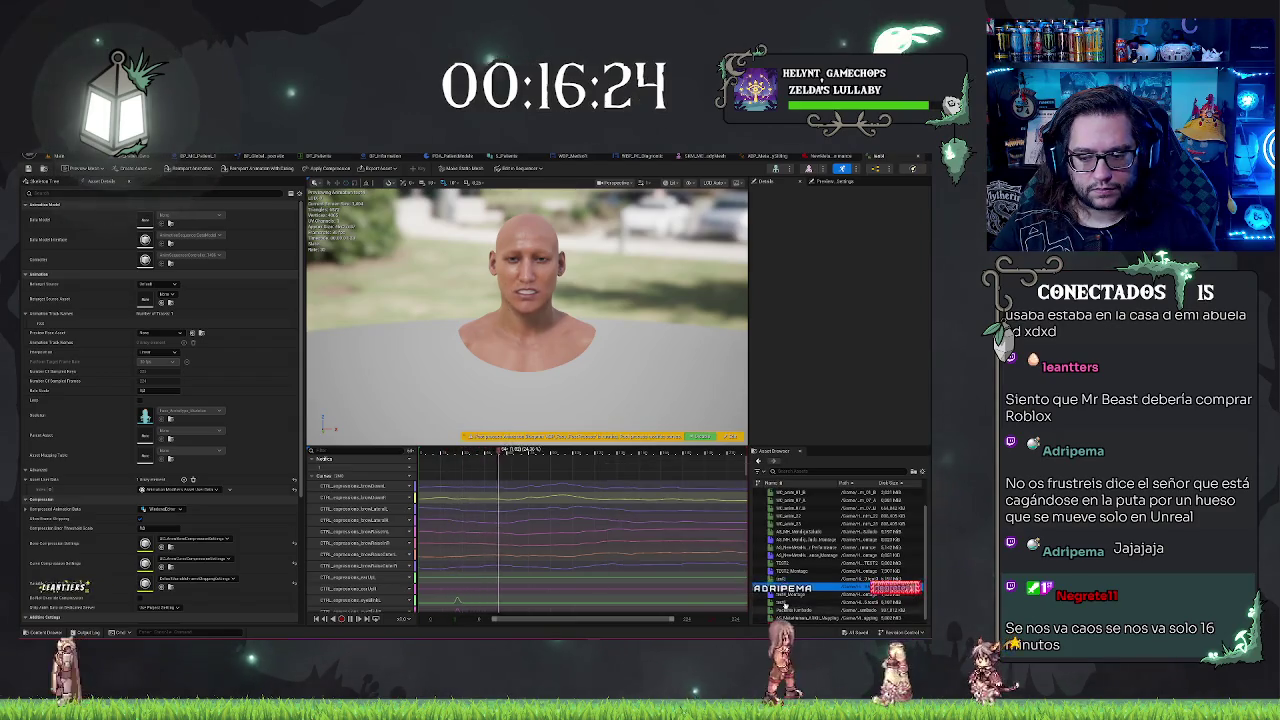
{"action": "double_click", "coordinate": [781, 603]}
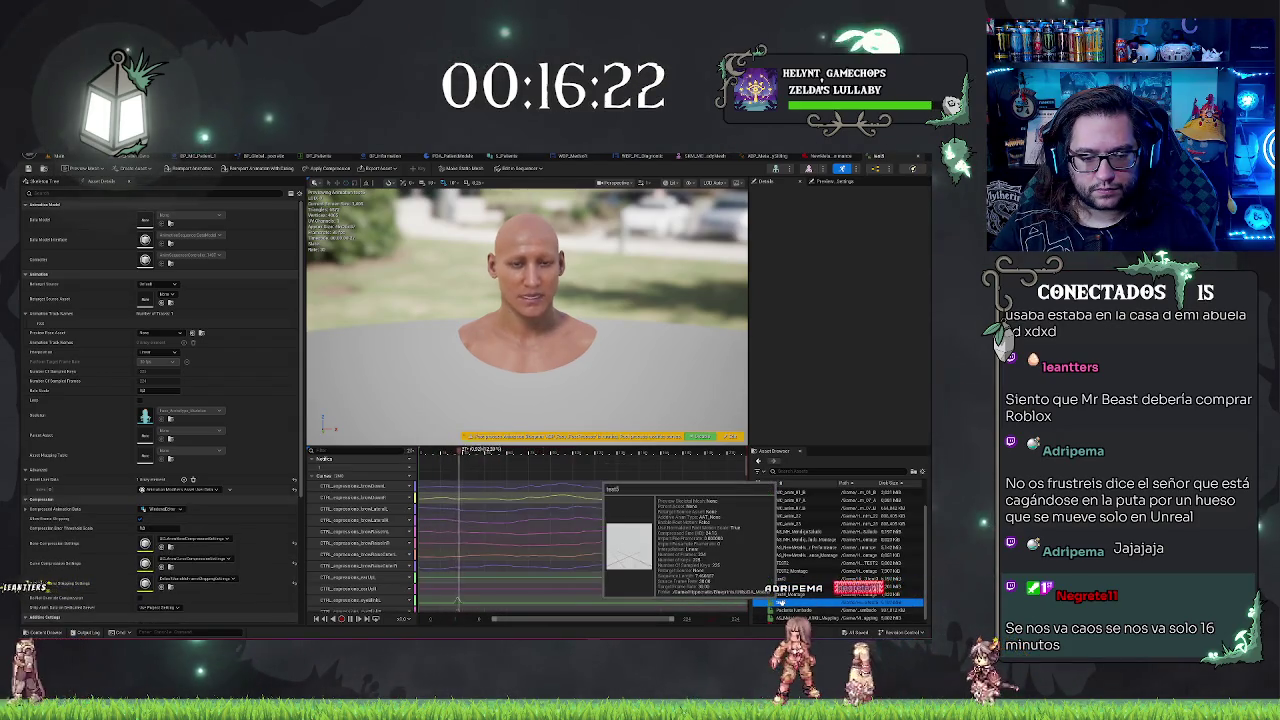
{"action": "left_click", "coordinate": [26, 510]}
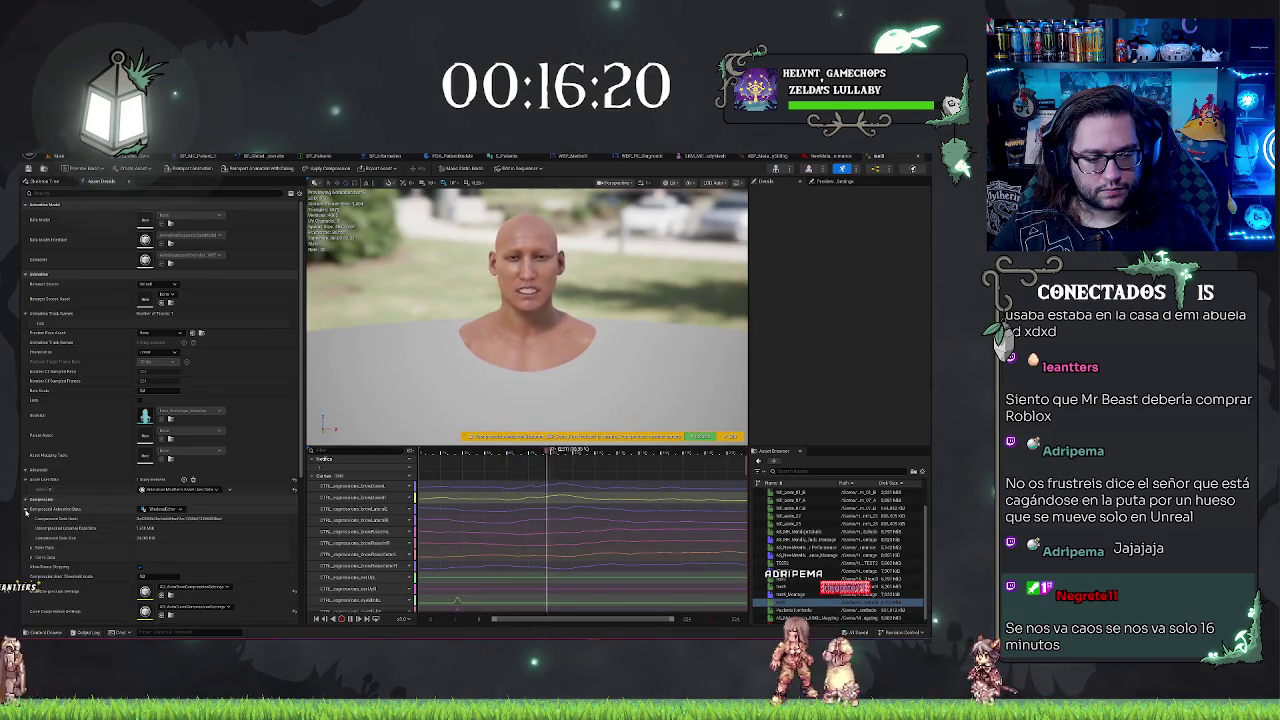
- Expand Curve Data and Bone Compression Statistics and scroll through the compression details
{"action": "left_click", "coordinate": [31, 549]}
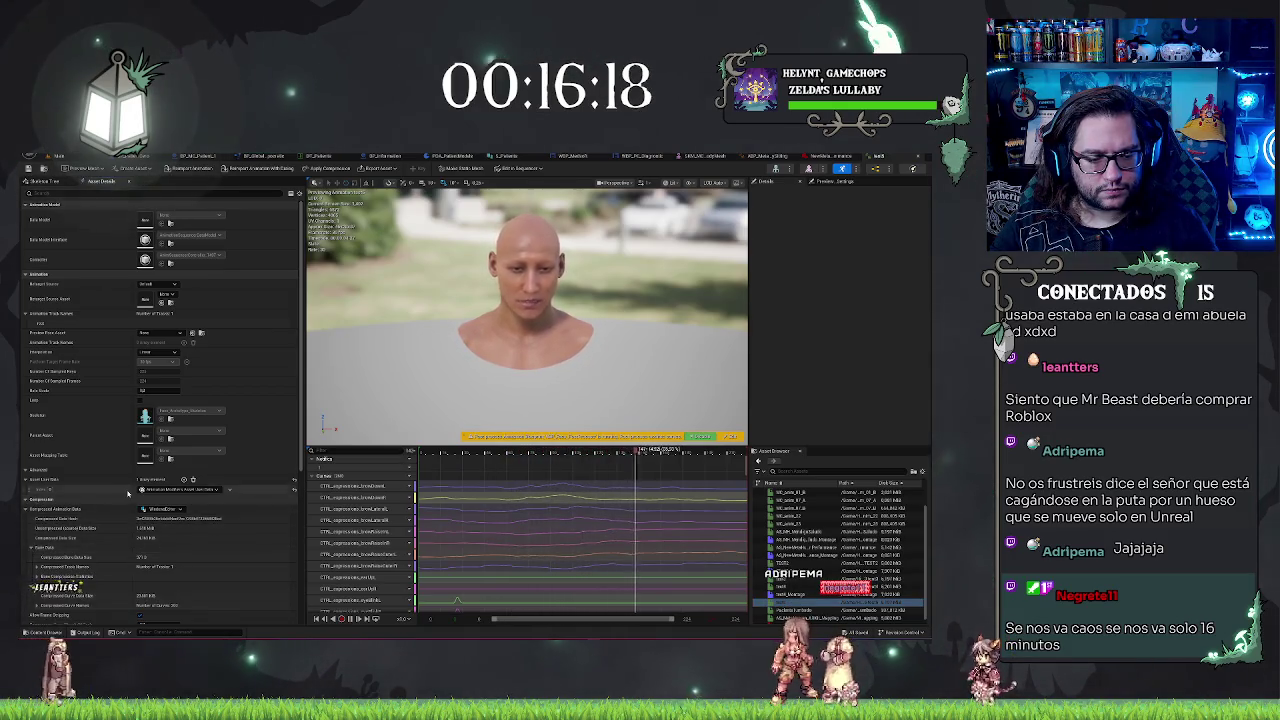
{"action": "scroll", "coordinate": [128, 492], "scroll_direction": "down", "scroll_amount": 1}
{"action": "left_click", "coordinate": [36, 541]}
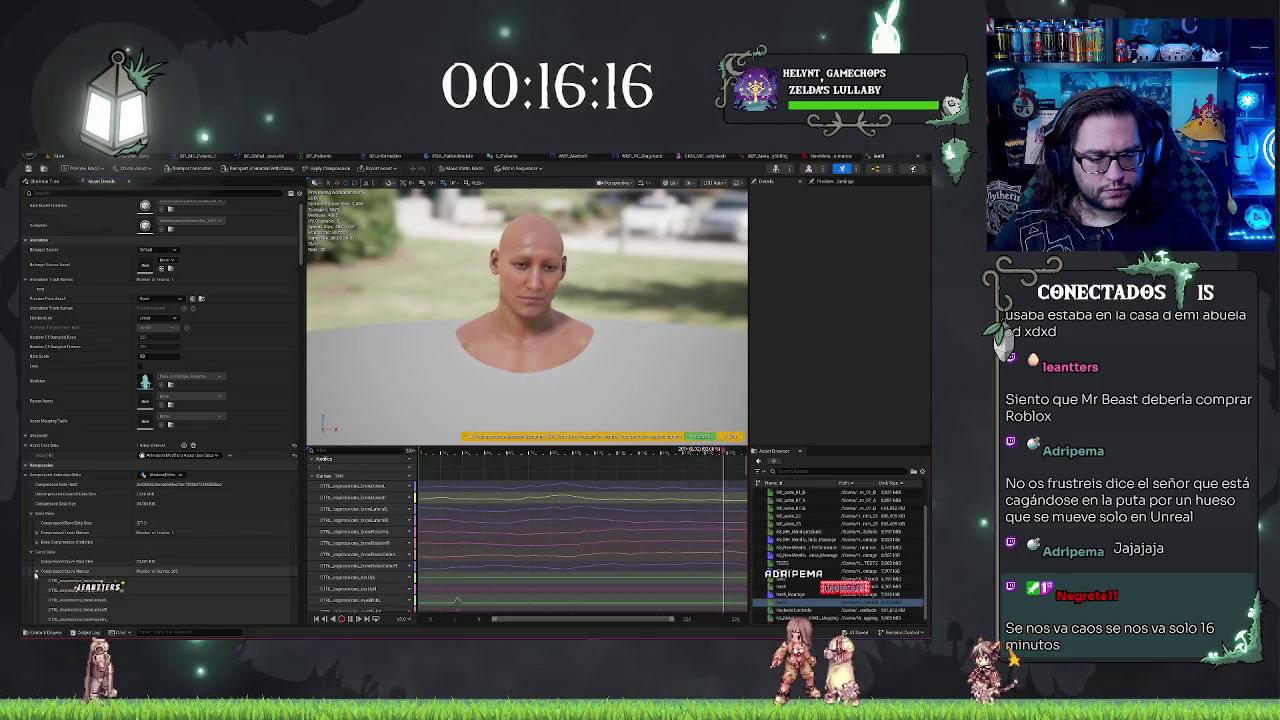
{"action": "scroll", "coordinate": [214, 492], "scroll_direction": "down", "scroll_amount": 3}
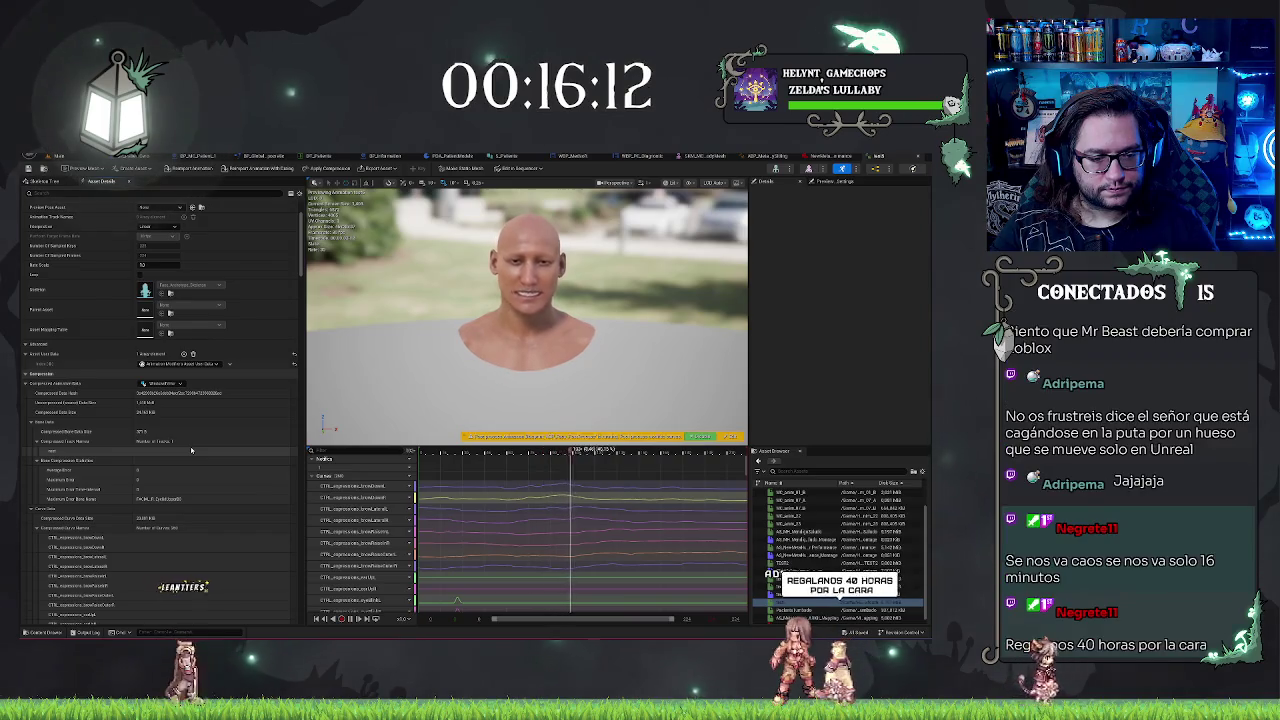
{"action": "scroll", "coordinate": [191, 450], "scroll_direction": "down", "scroll_amount": 1}
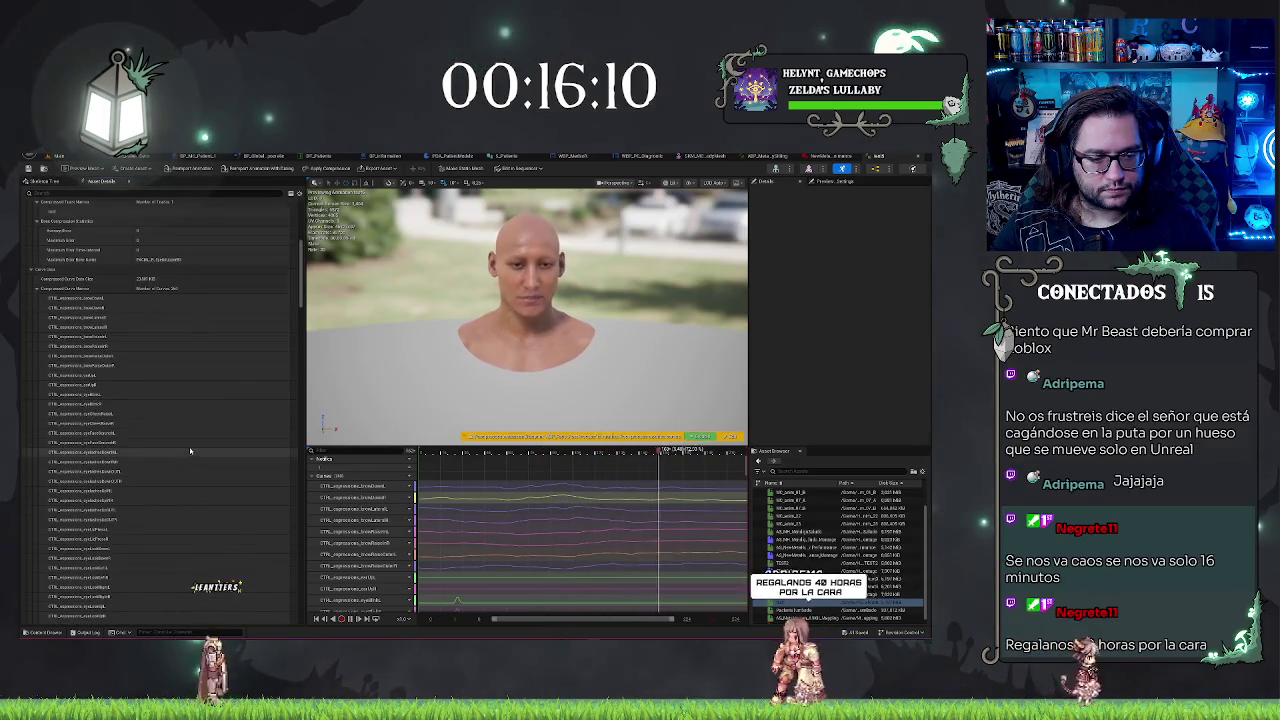
{"action": "scroll", "coordinate": [188, 455], "scroll_direction": "down", "scroll_amount": 8}
{"action": "scroll", "coordinate": [185, 458], "scroll_direction": "down", "scroll_amount": 15}
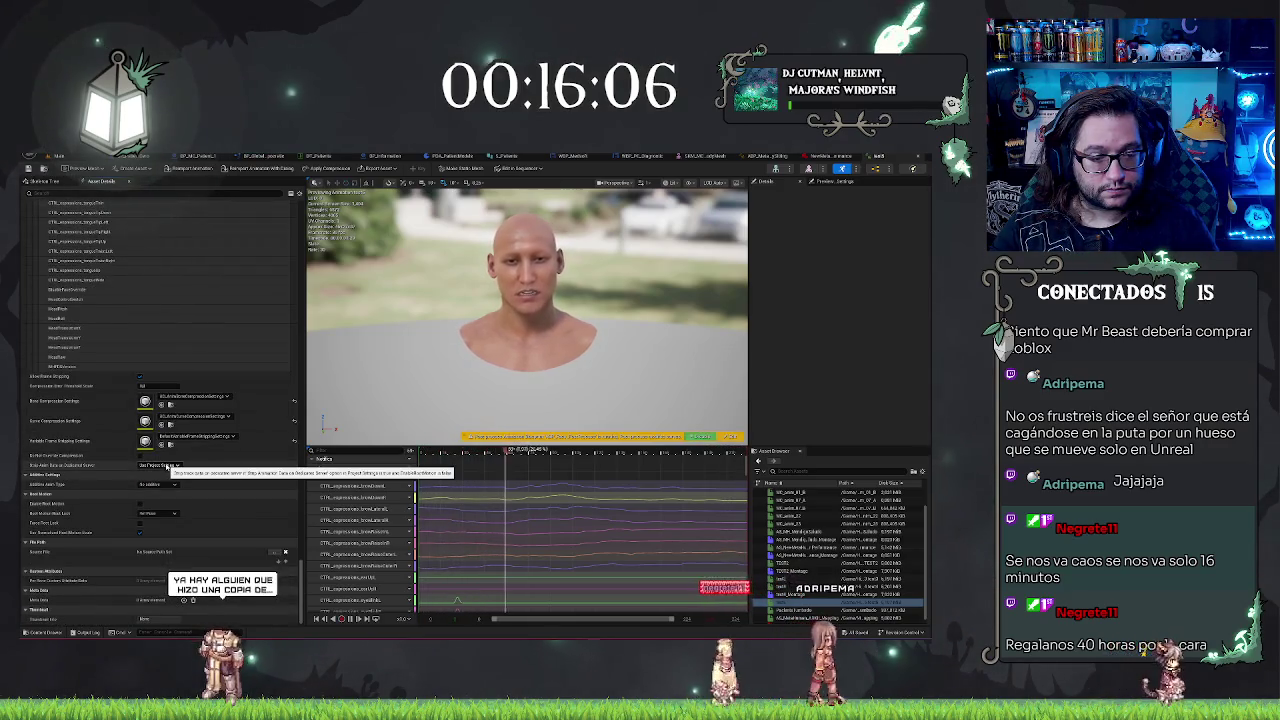
- Open the test4 animation sequence and review its CTRL_expressions curves and compression settings
{"action": "mouse_move", "coordinate": [795, 590]}
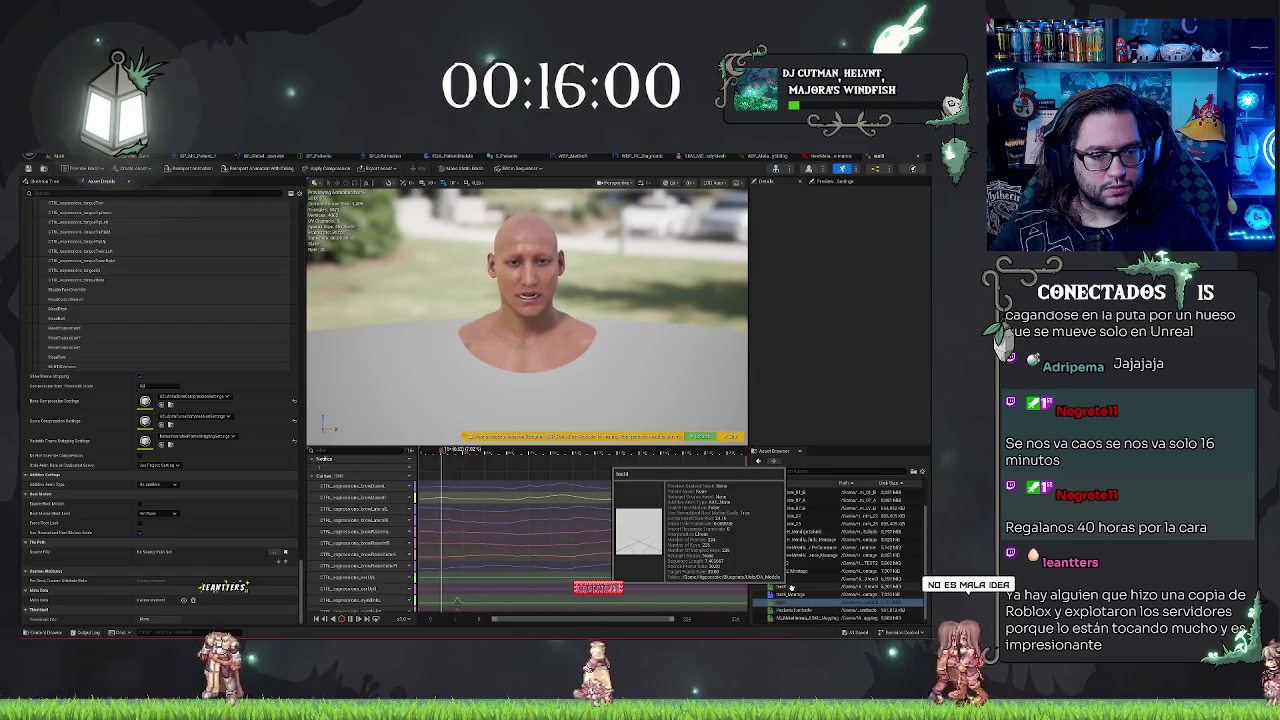
{"action": "double_click", "coordinate": [790, 588]}
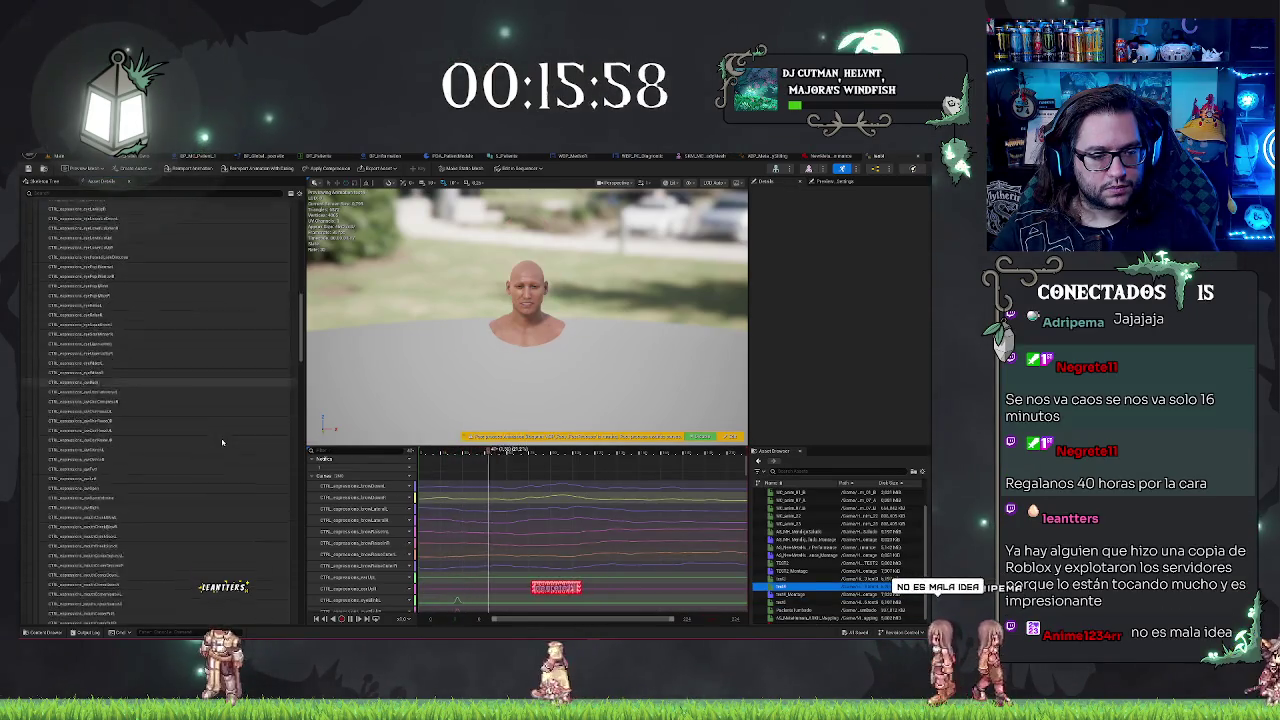
{"action": "scroll", "coordinate": [222, 442], "scroll_direction": "down", "scroll_amount": 10}
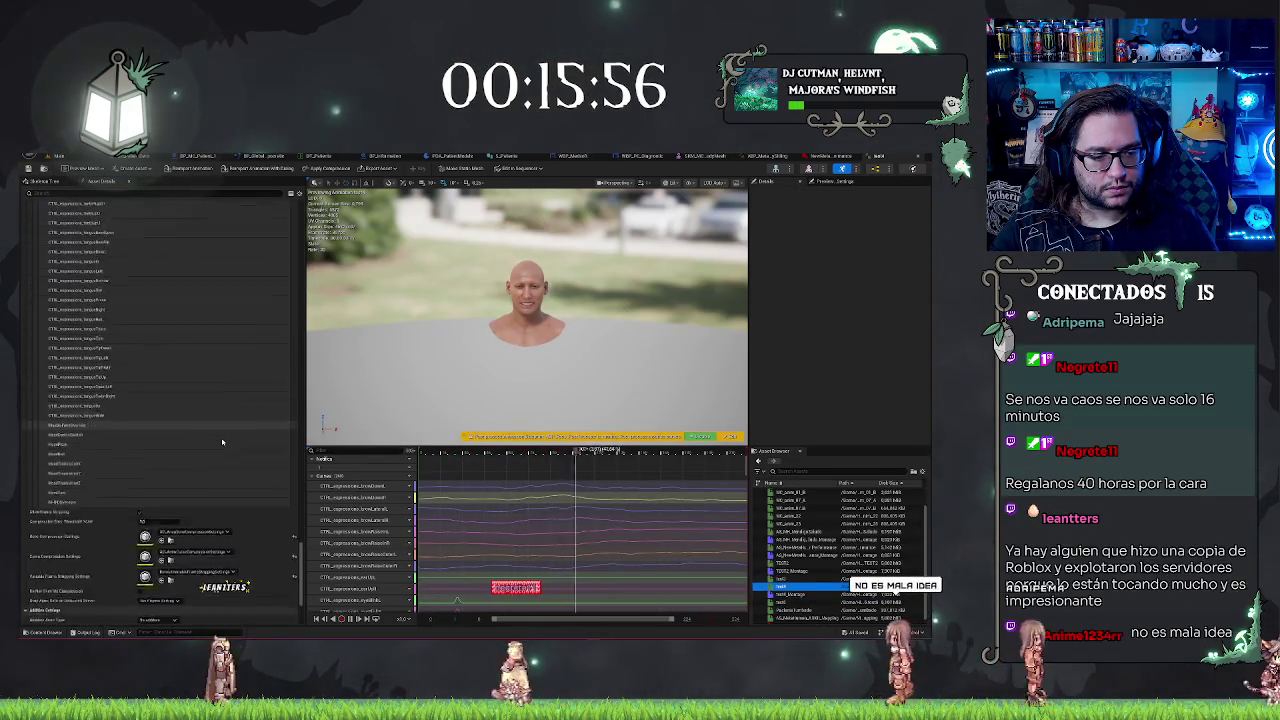
{"action": "scroll", "coordinate": [222, 442], "scroll_direction": "down", "scroll_amount": 4}
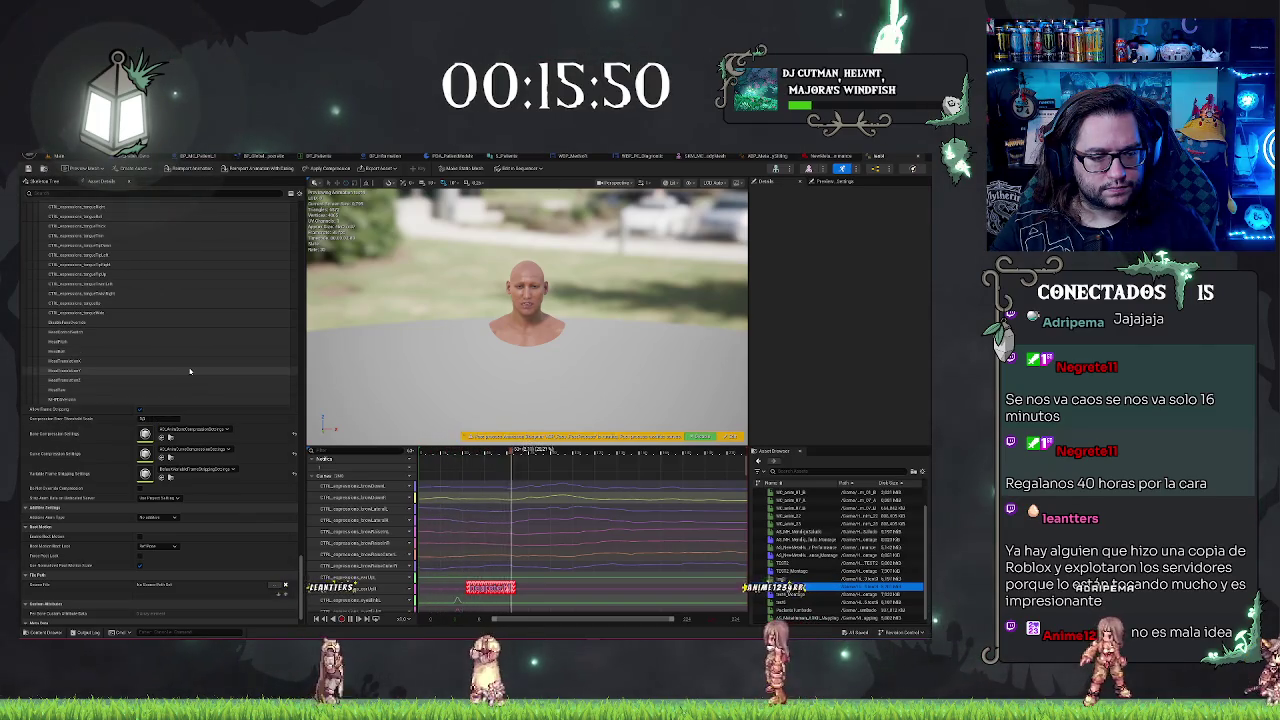
{"action": "scroll", "coordinate": [160, 390], "scroll_direction": "down", "scroll_amount": 2}
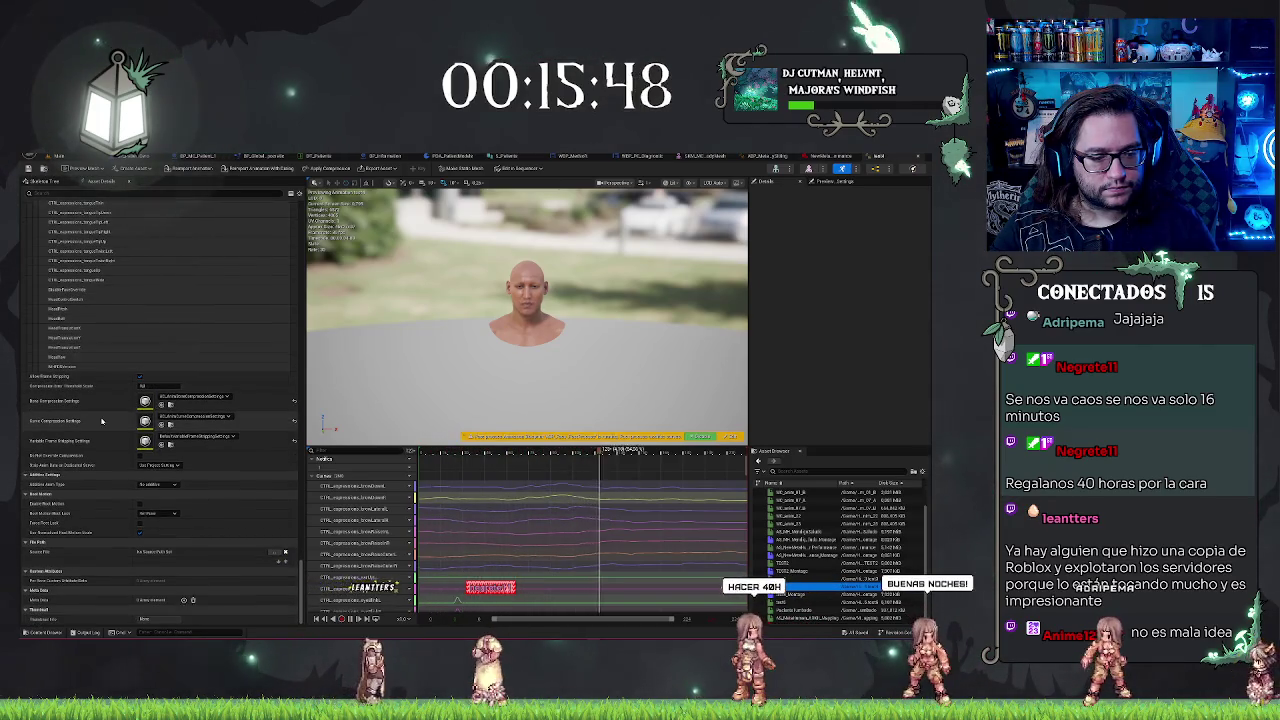
{"action": "scroll", "coordinate": [70, 480], "scroll_direction": "down", "scroll_amount": 1}
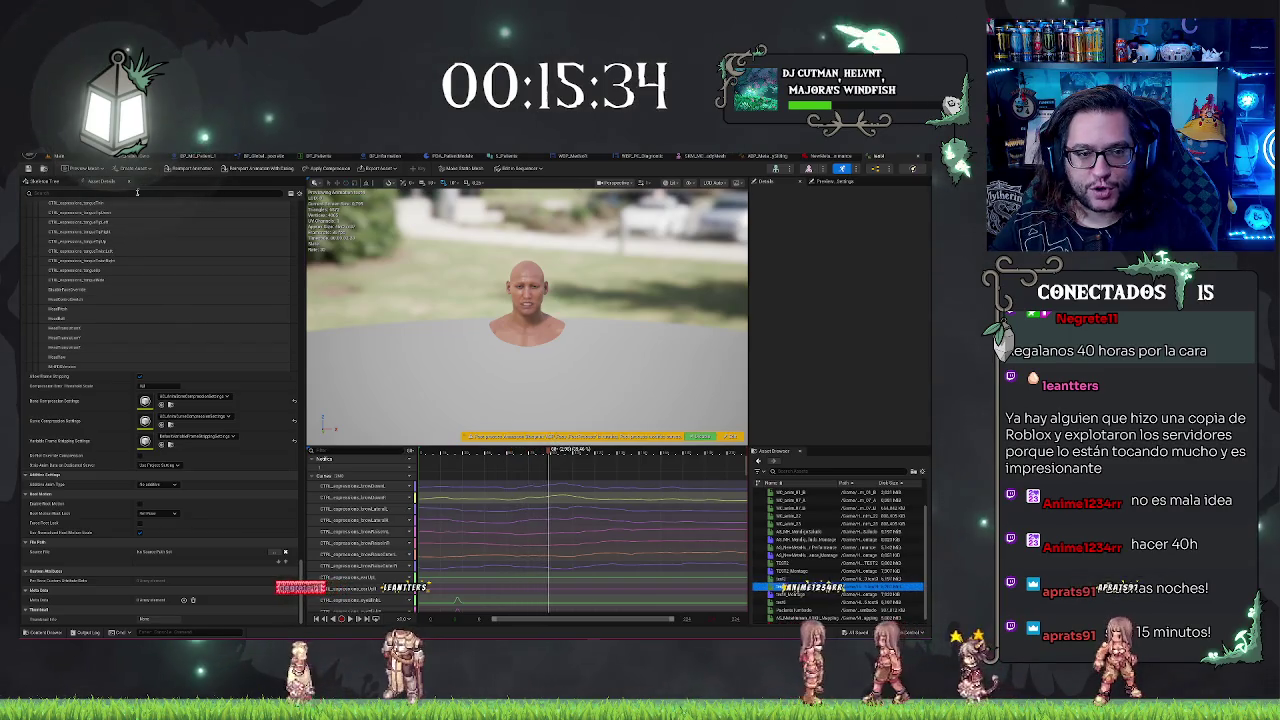
{"action": "left_click", "coordinate": [60, 156]}
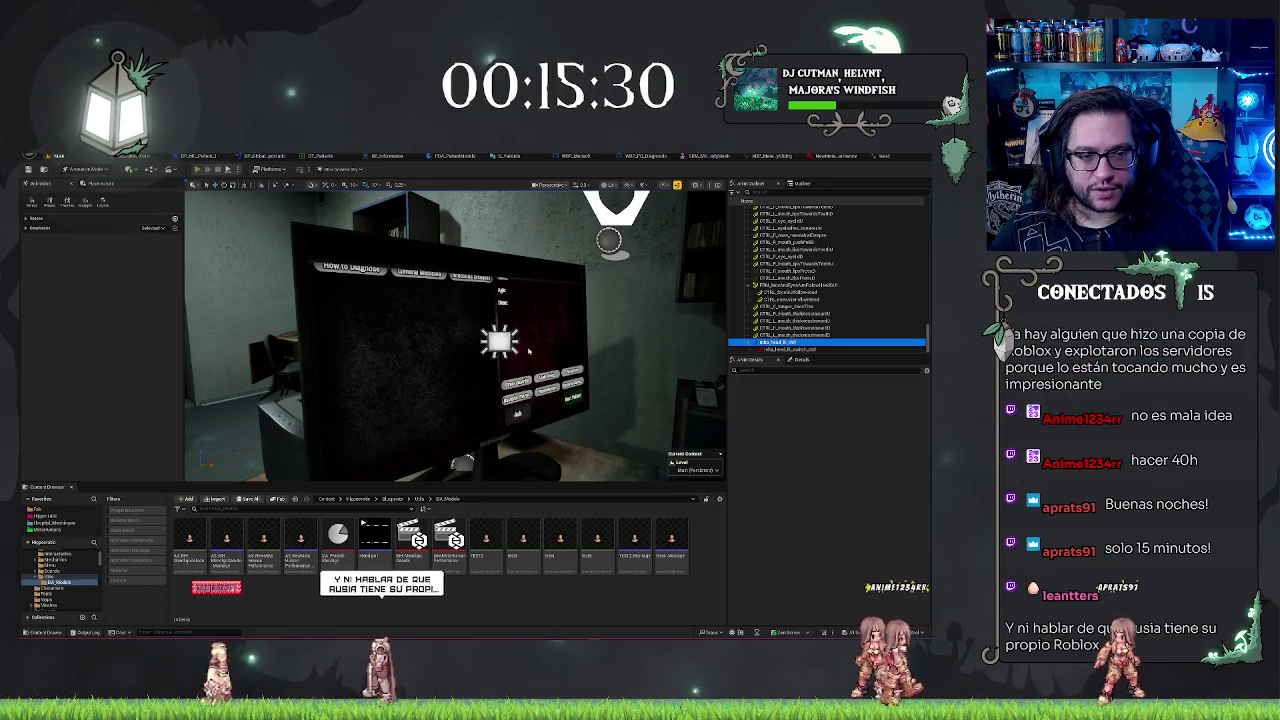
- Play-test the level and walk the player through the doorway to the computer desk
{"action": "key", "text": "alt+p"}
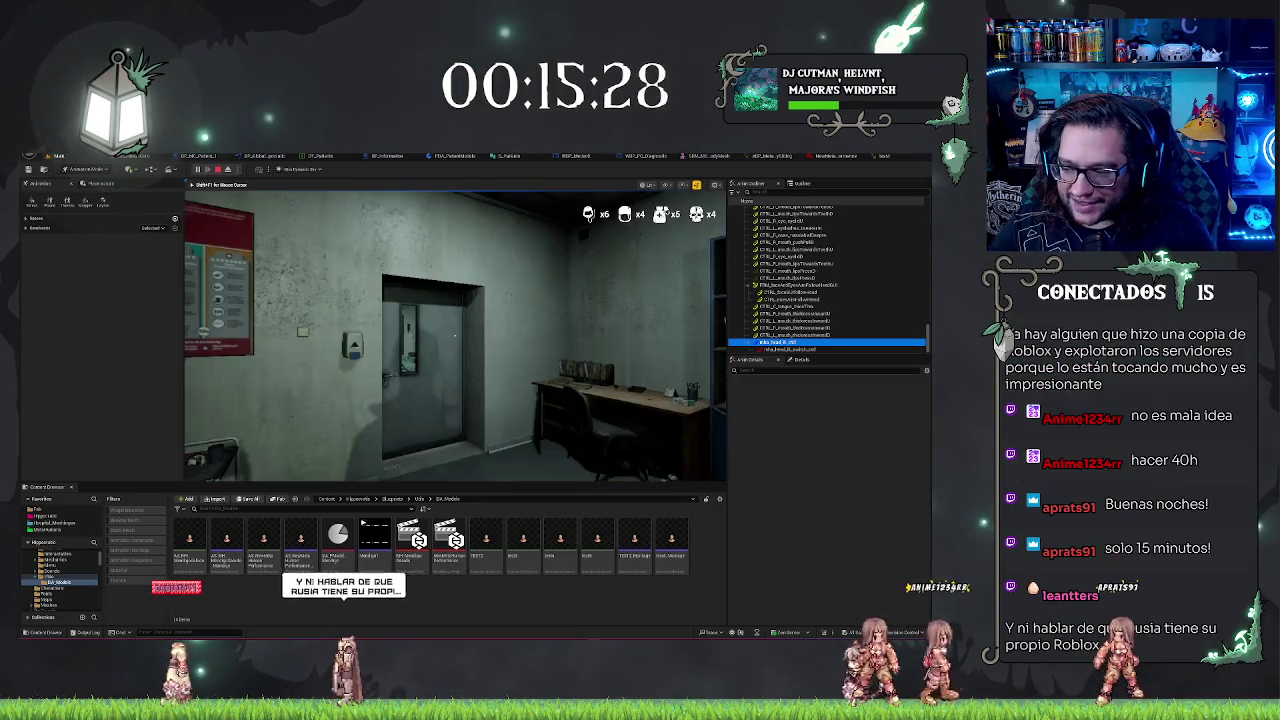
{"action": "key", "text": "w"}
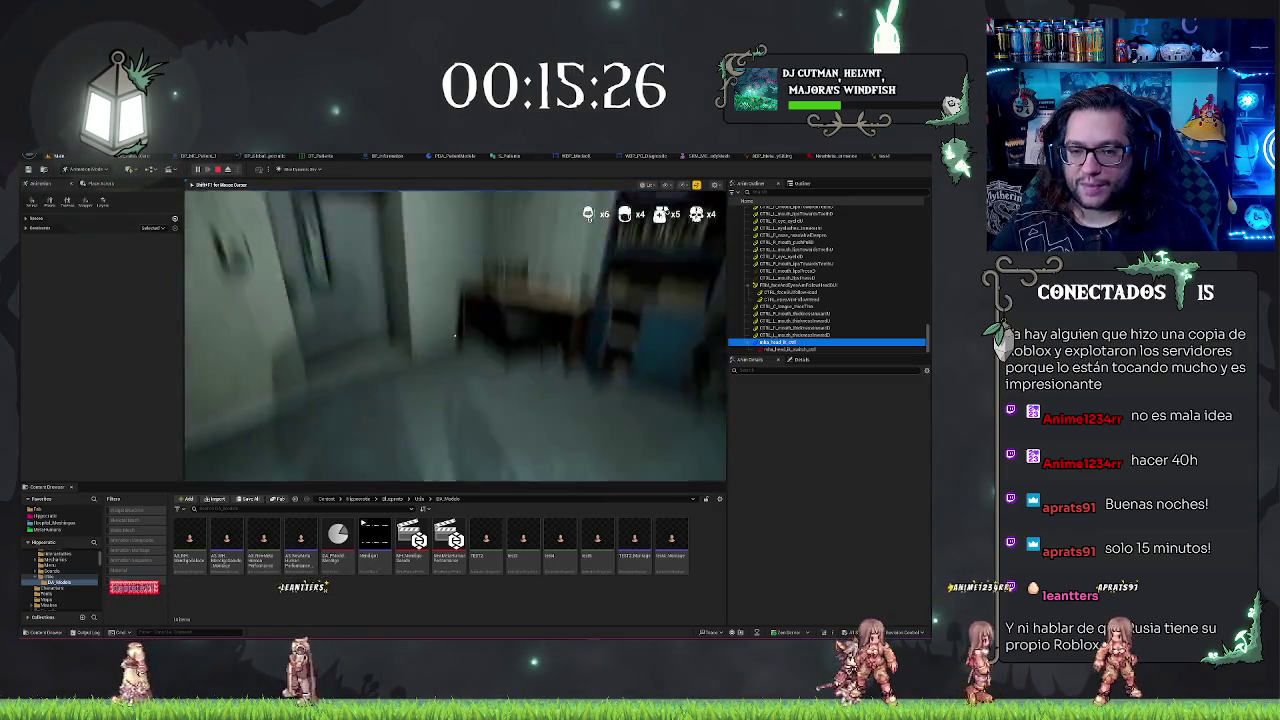
{"action": "key", "text": "w"}
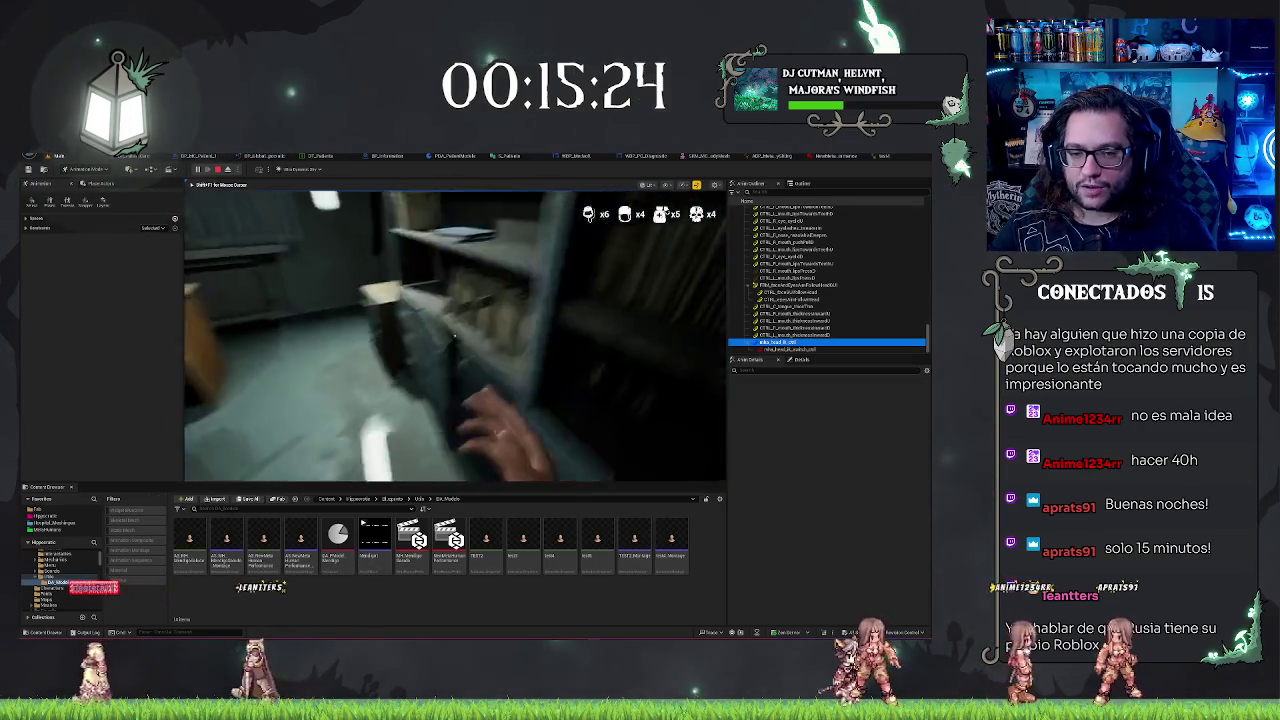
{"action": "key", "text": "w"}
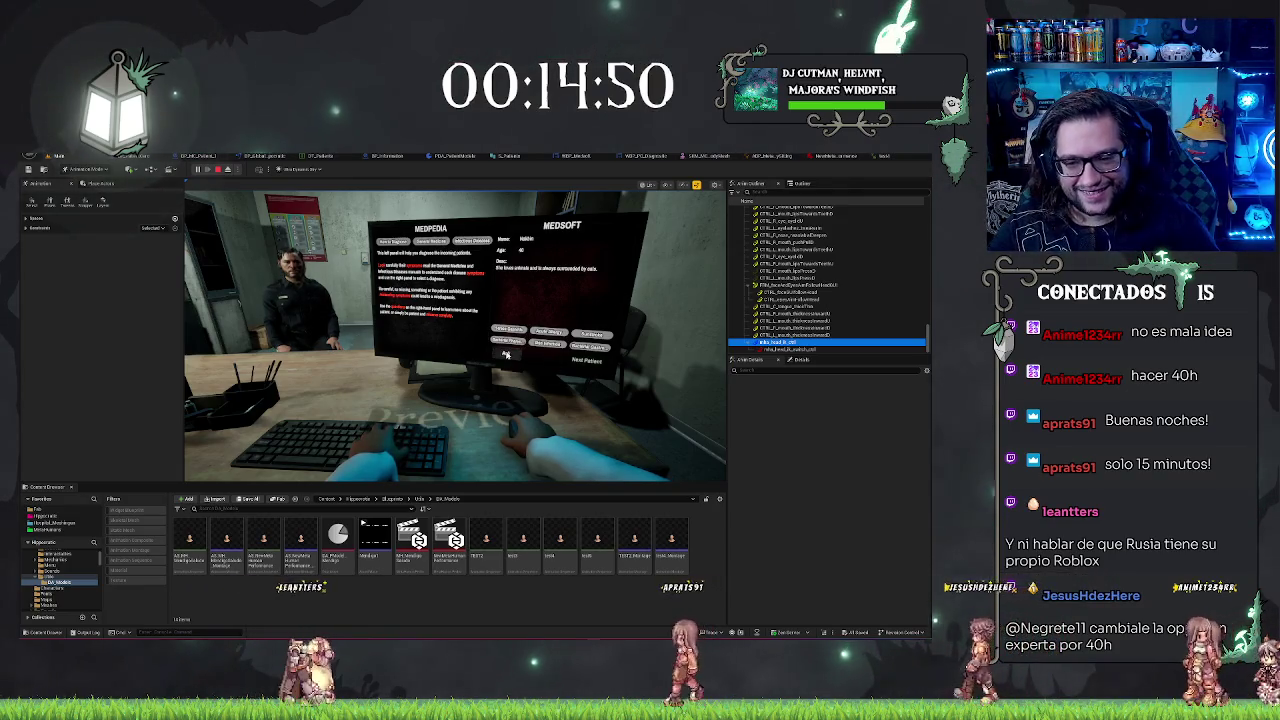
- Use F8 eject and possess twice to inspect the seated patient, then stop the play test
{"action": "key", "text": "F8"}
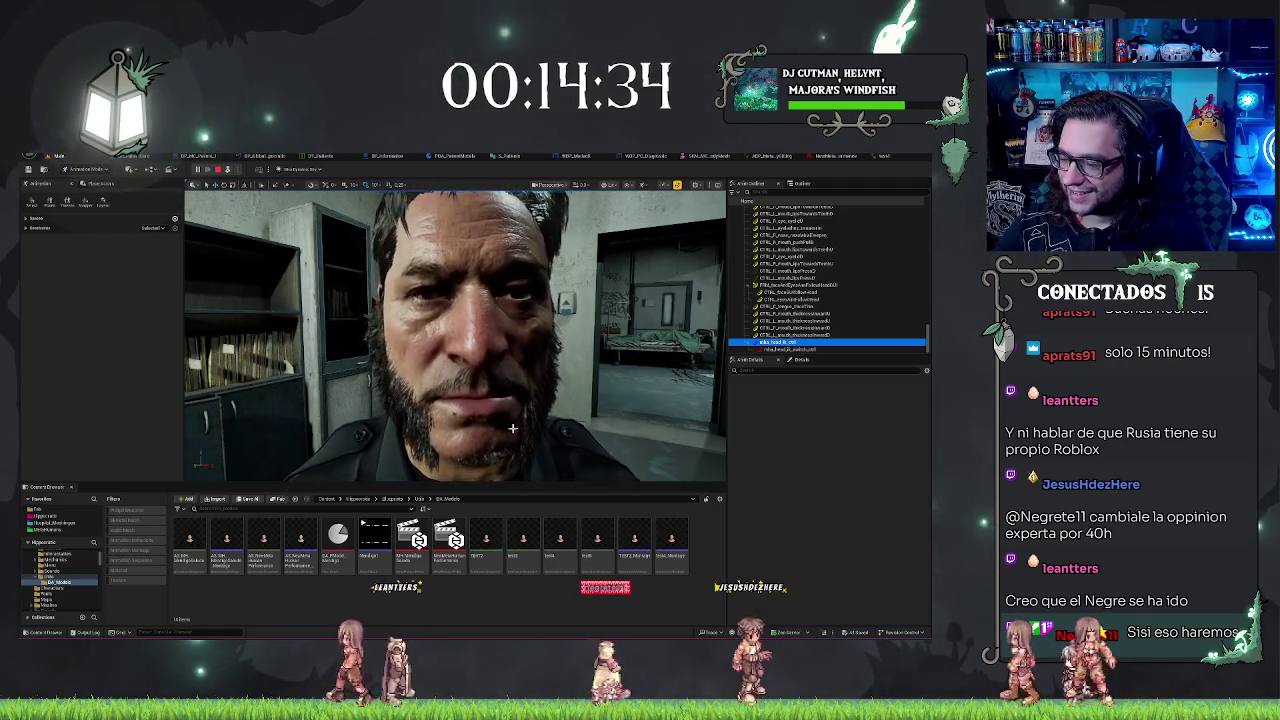
{"action": "key", "text": "F8"}
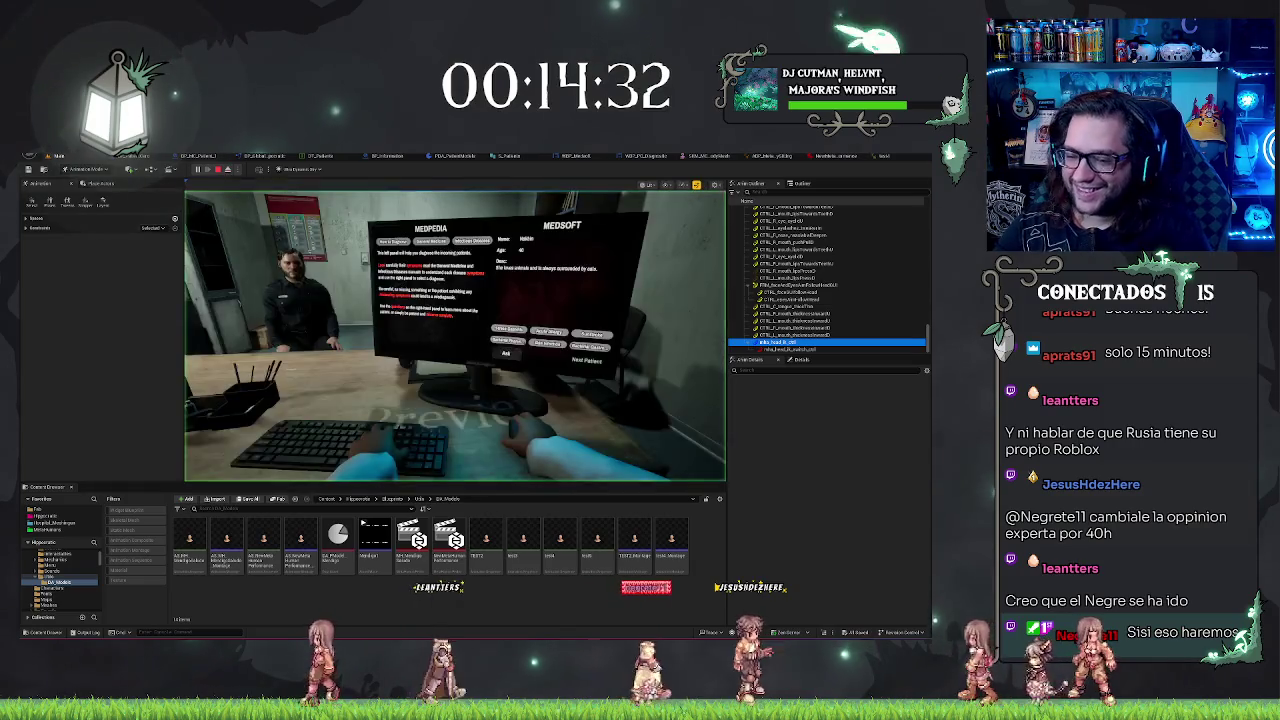
{"action": "key", "text": "F8"}
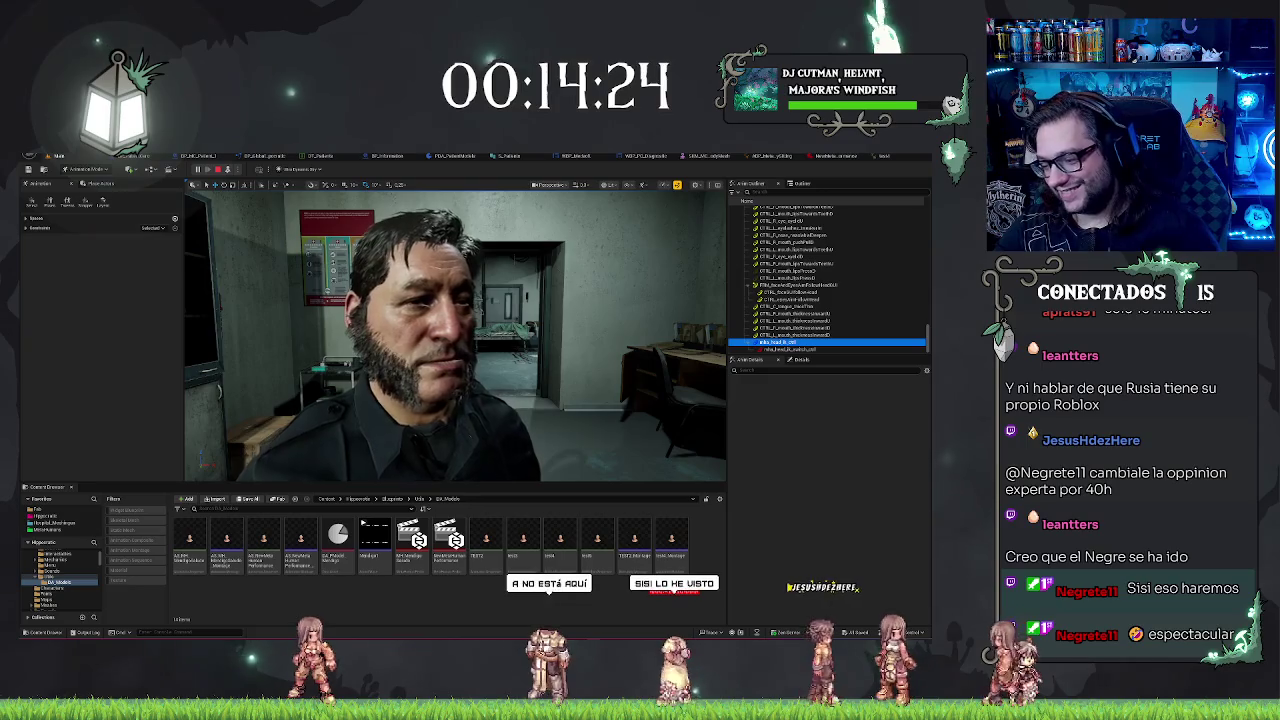
{"action": "key", "text": "F8"}
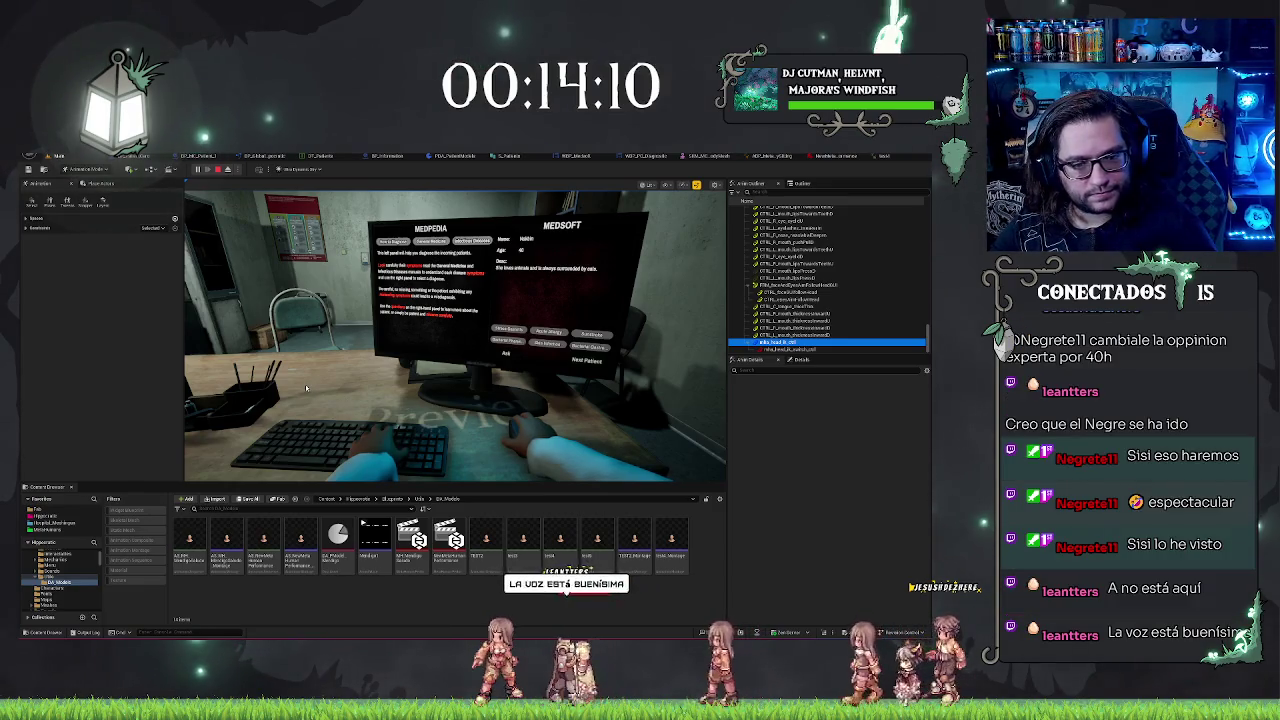
{"action": "key", "text": "Escape"}
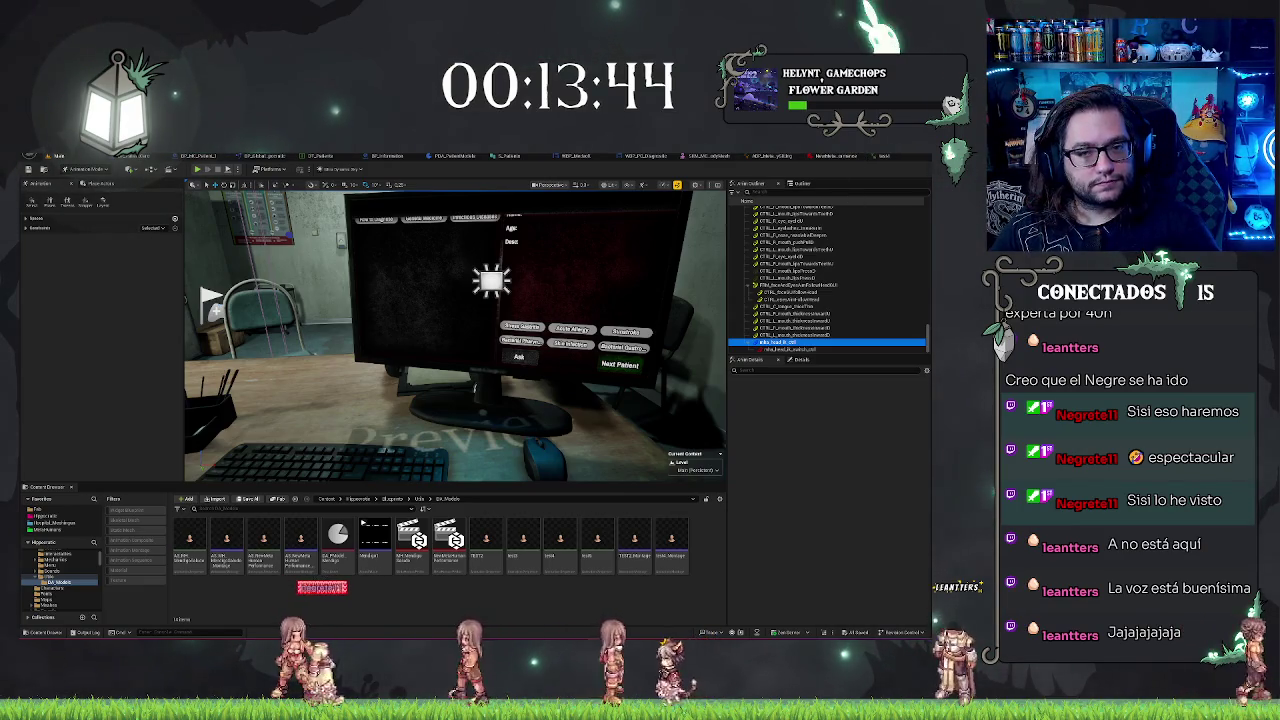
- Export the performance over the existing test4 animation and confirm the replacement
{"action": "key", "text": "ctrl+Tab"}
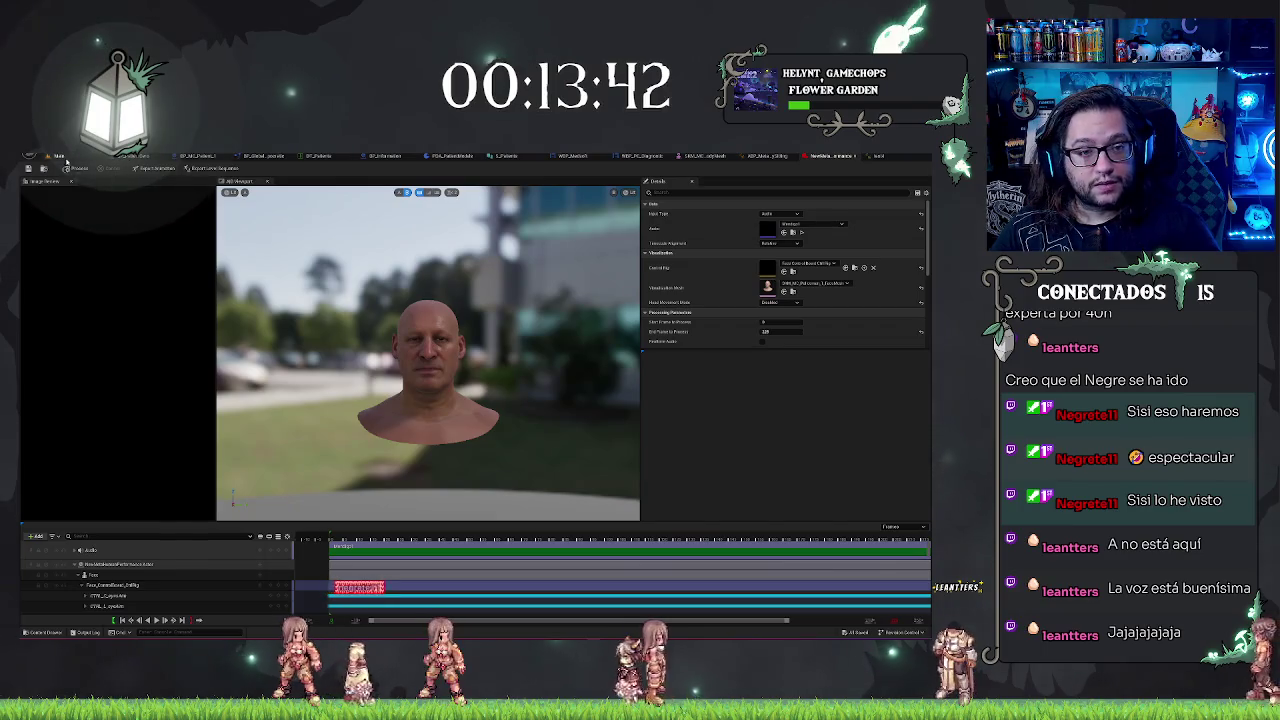
{"action": "left_click", "coordinate": [155, 168]}
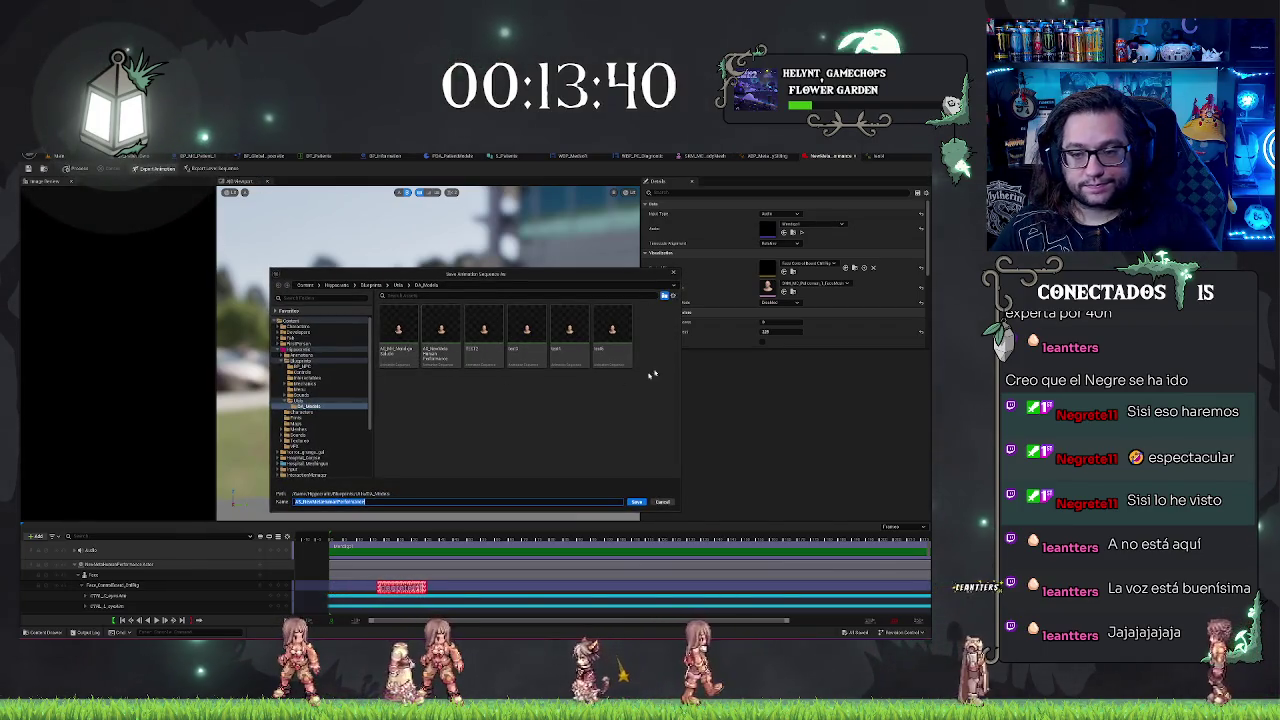
{"action": "left_click", "coordinate": [612, 335]}
{"action": "left_click", "coordinate": [636, 501]}
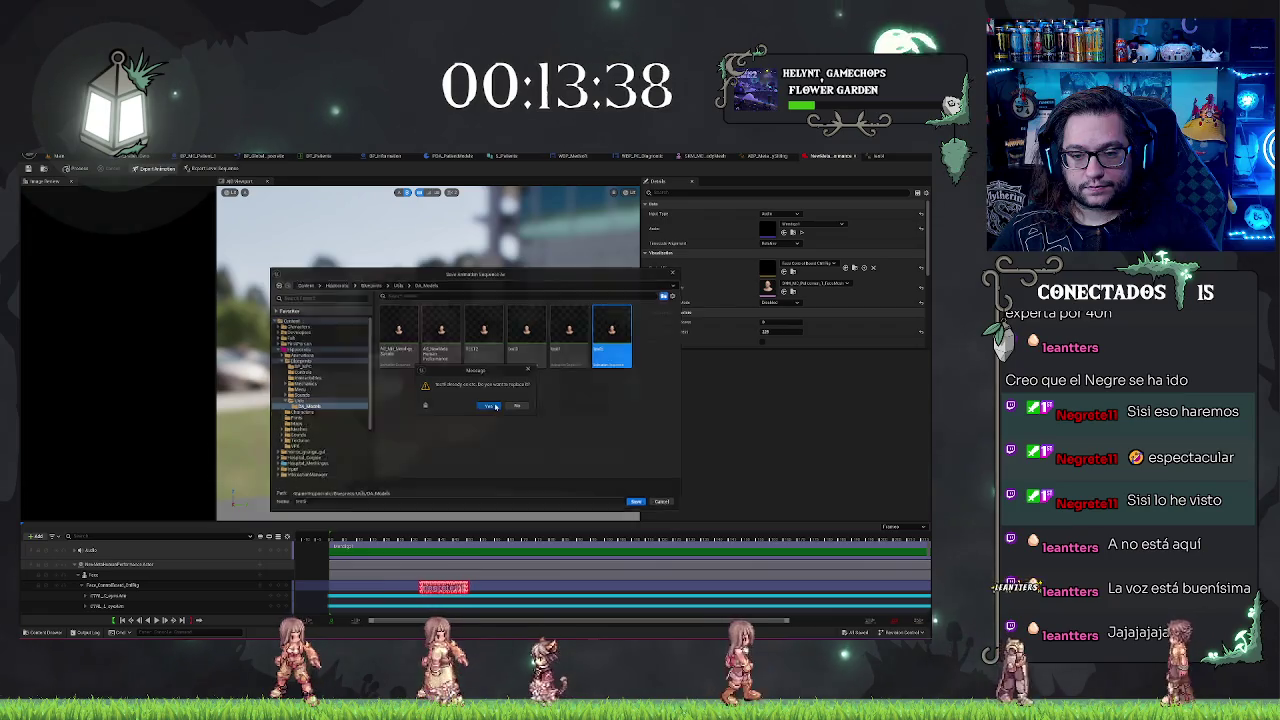
{"action": "left_click", "coordinate": [491, 406]}
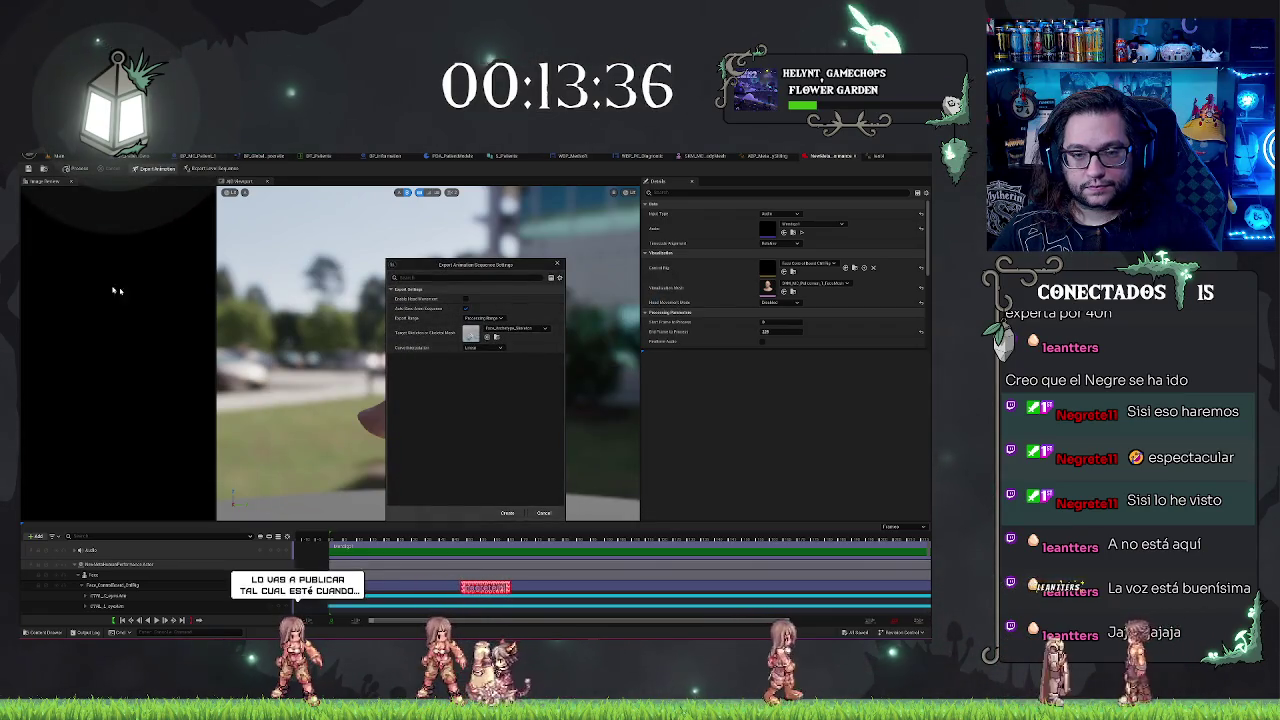
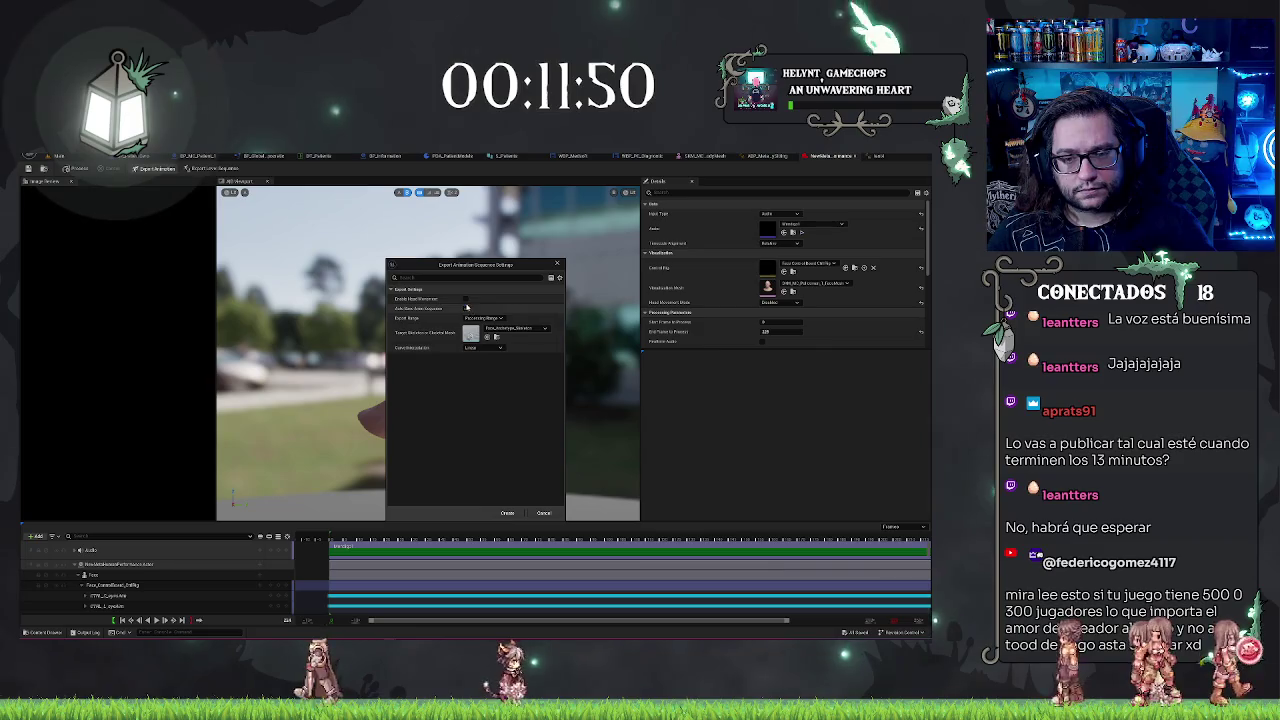
- Export the facial performance as a new Animation Sequence and open it from the Content Browser
{"action": "left_click", "coordinate": [507, 513]}
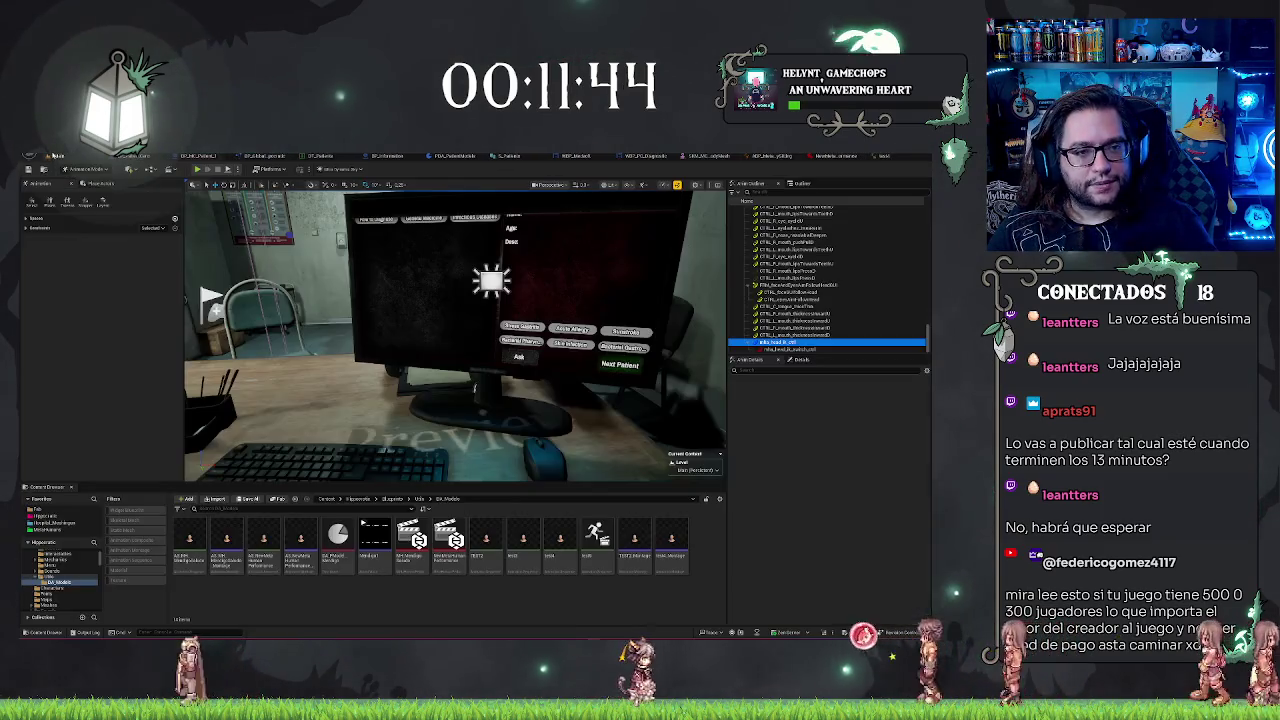
{"action": "left_click", "coordinate": [57, 156]}
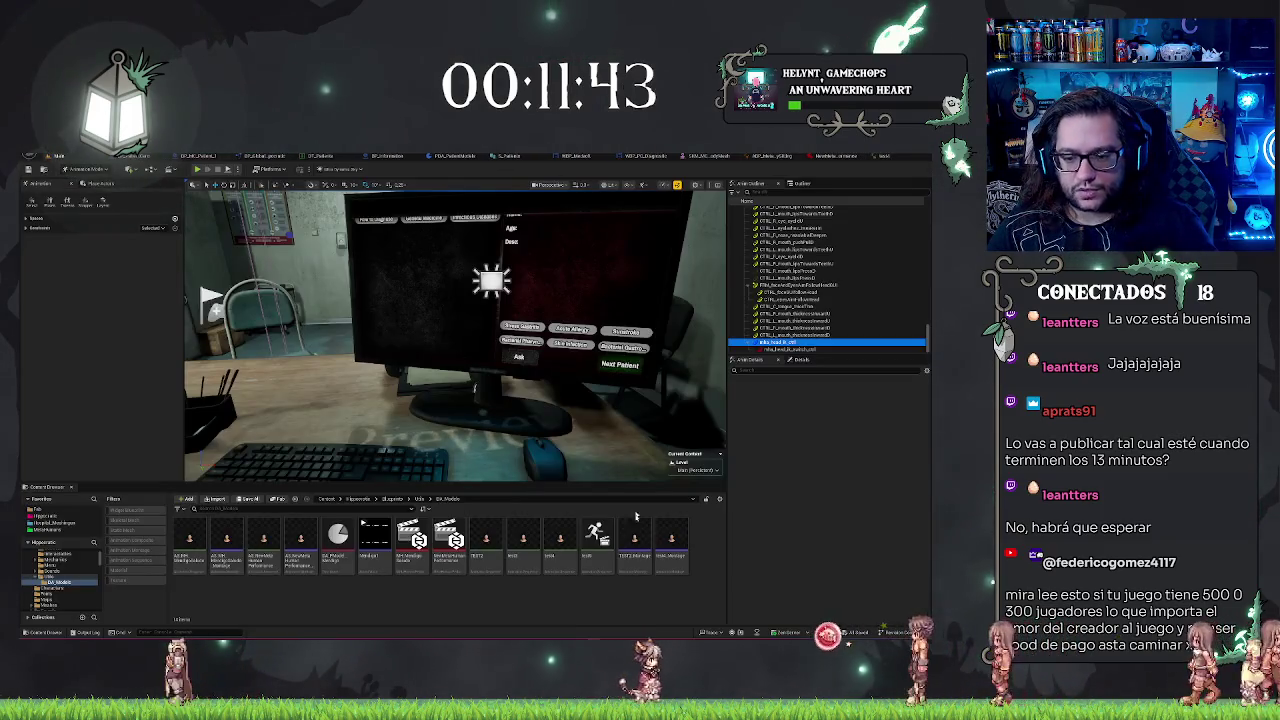
{"action": "double_click", "coordinate": [597, 562]}
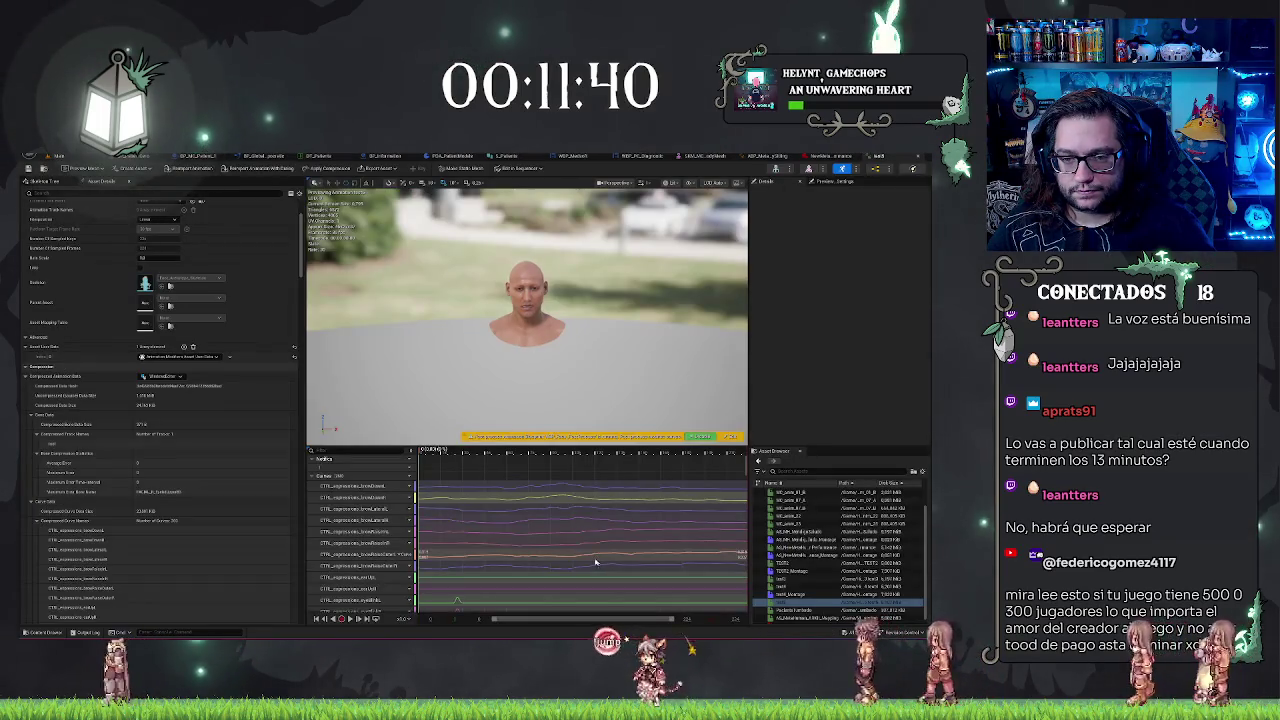
- Scrub the animation, then filter Asset Details by 'add' and keep Additive Anim Type as No additive
{"action": "left_click_drag", "start_coordinate": [417, 452], "coordinate": [681, 452]}
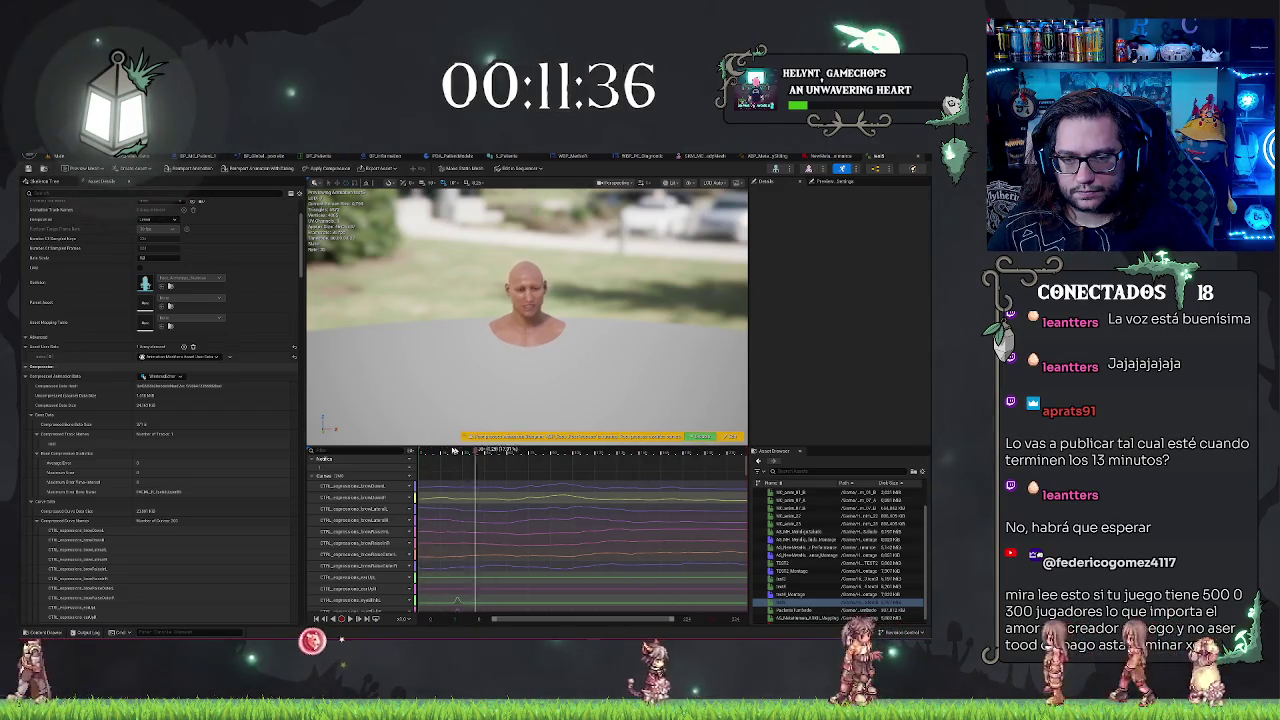
{"action": "scroll", "coordinate": [114, 304], "scroll_direction": "up", "scroll_amount": 5}
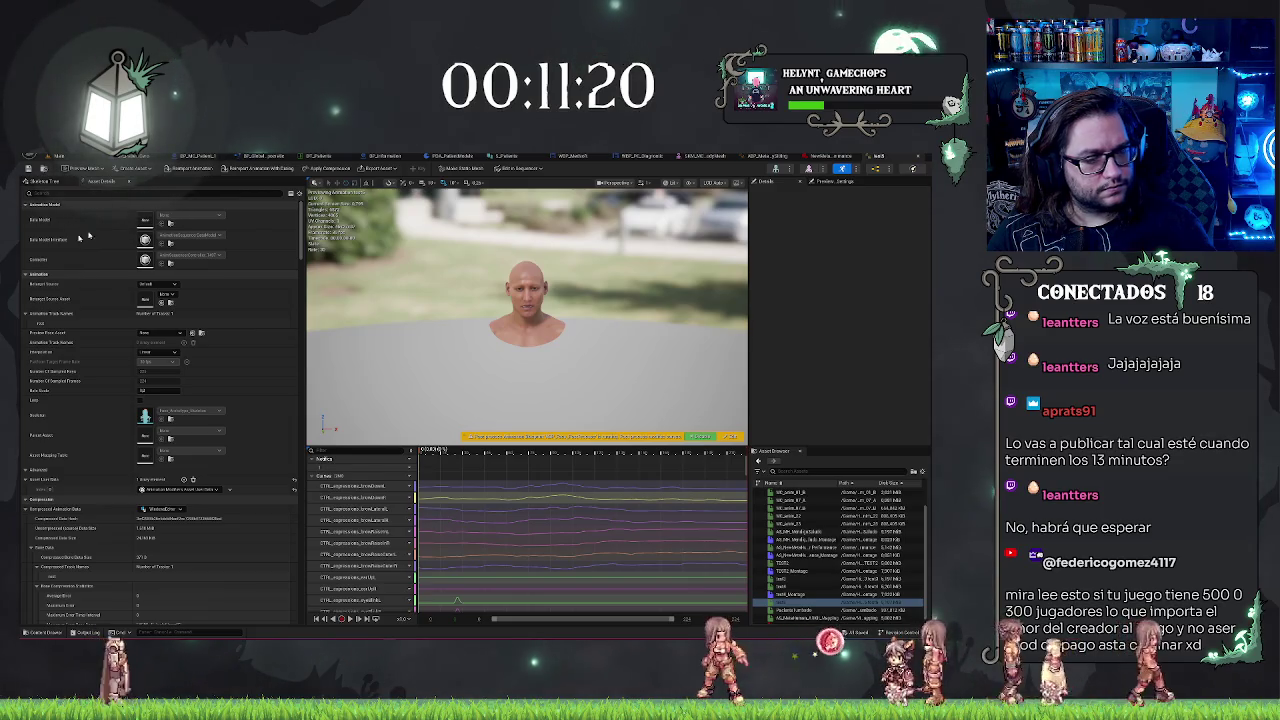
{"action": "left_click", "coordinate": [101, 192]}
{"action": "type", "text": "add"}
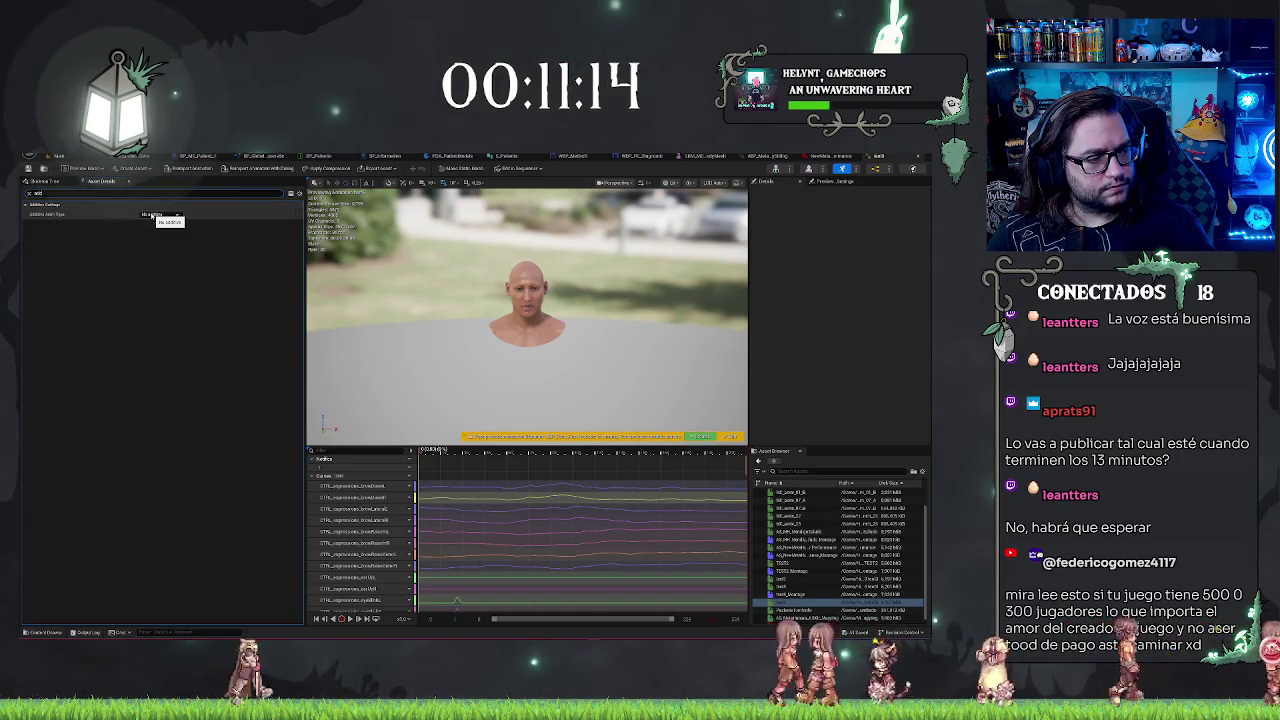
{"action": "left_click", "coordinate": [32, 197]}
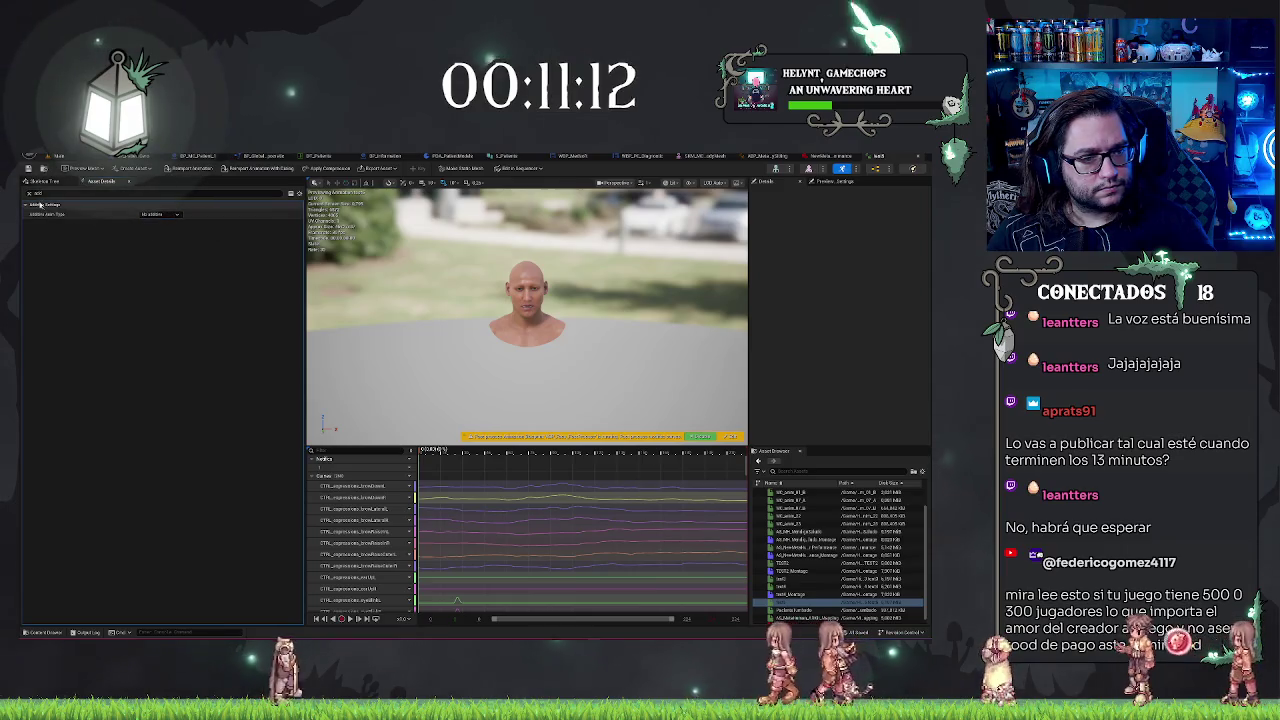
{"action": "left_click", "coordinate": [29, 194]}
- Browse the expression curves, then show the Skeleton Tree bone hierarchy
{"action": "scroll", "coordinate": [104, 361], "scroll_direction": "down", "scroll_amount": 3}
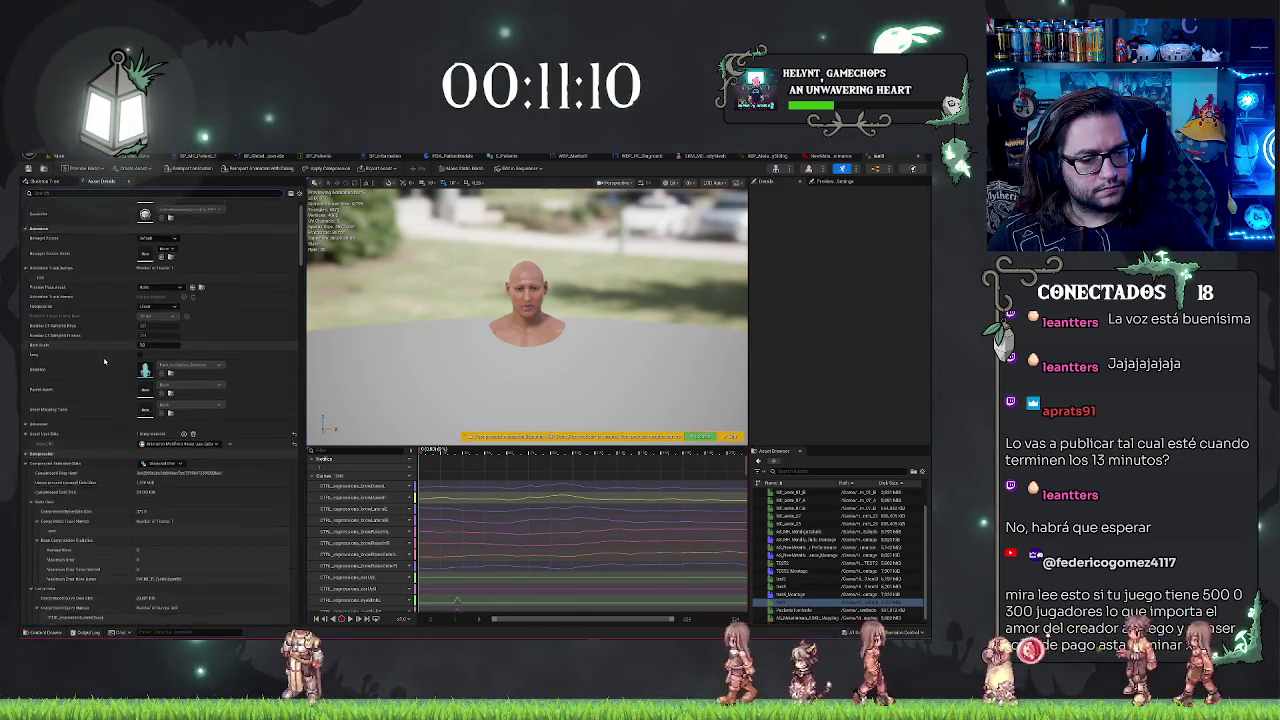
{"action": "scroll", "coordinate": [104, 361], "scroll_direction": "up", "scroll_amount": 2}
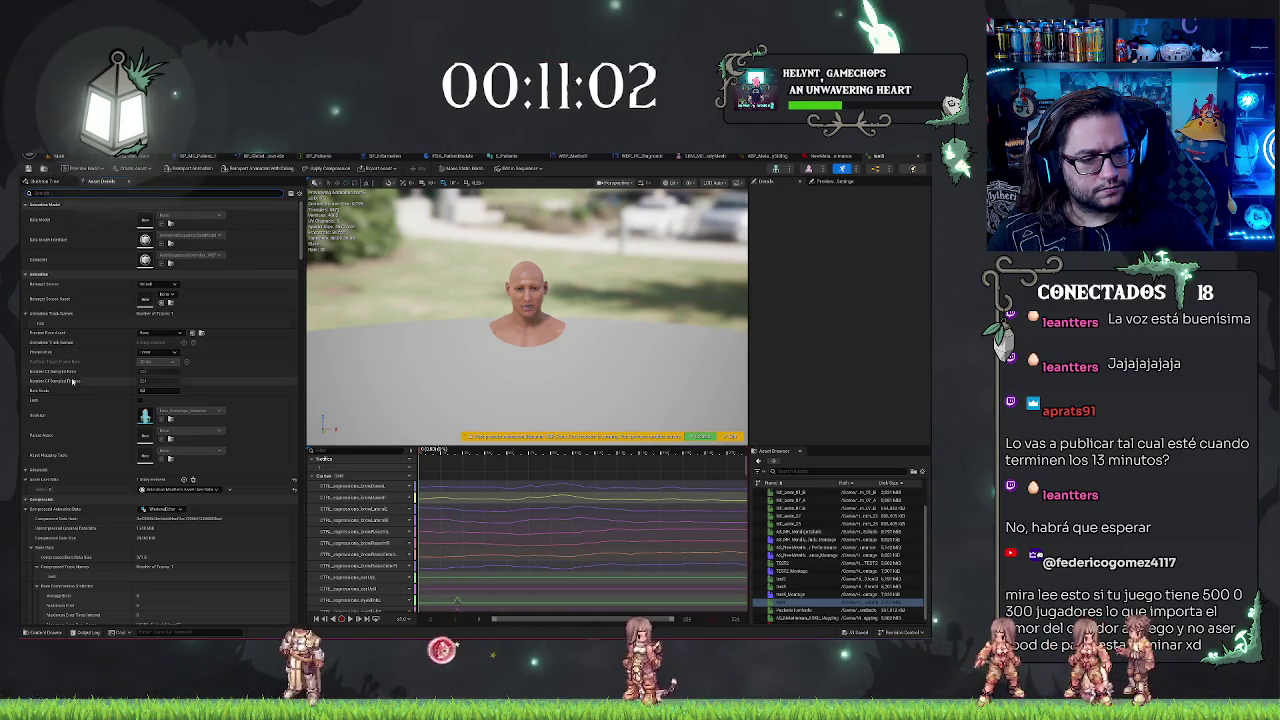
{"action": "scroll", "coordinate": [62, 470], "scroll_direction": "down", "scroll_amount": 10}
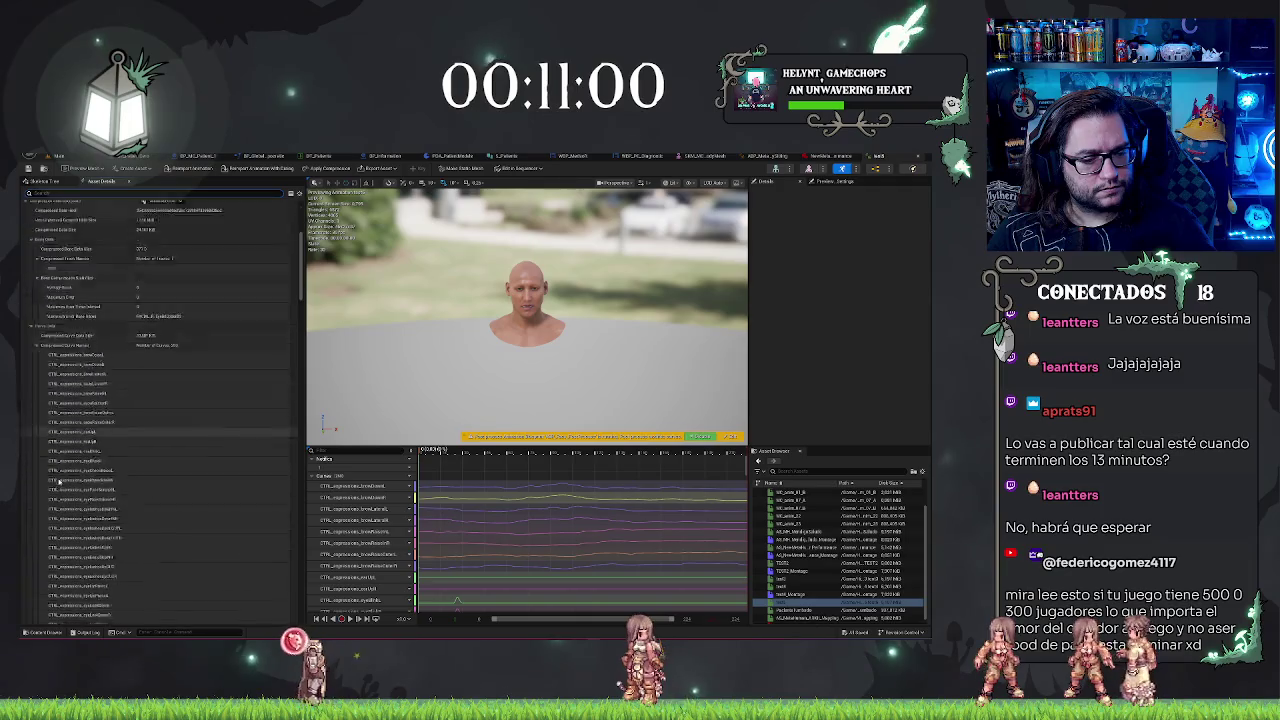
{"action": "scroll", "coordinate": [59, 478], "scroll_direction": "down", "scroll_amount": 3}
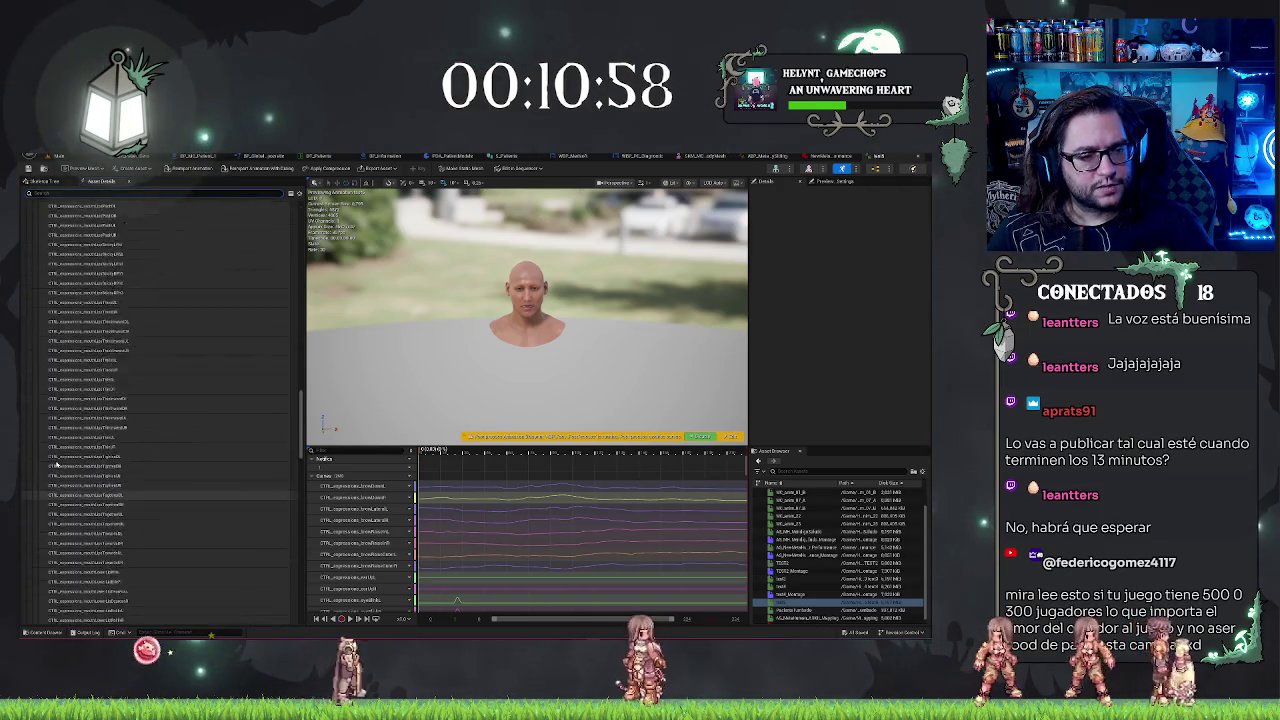
{"action": "scroll", "coordinate": [58, 463], "scroll_direction": "up", "scroll_amount": 10}
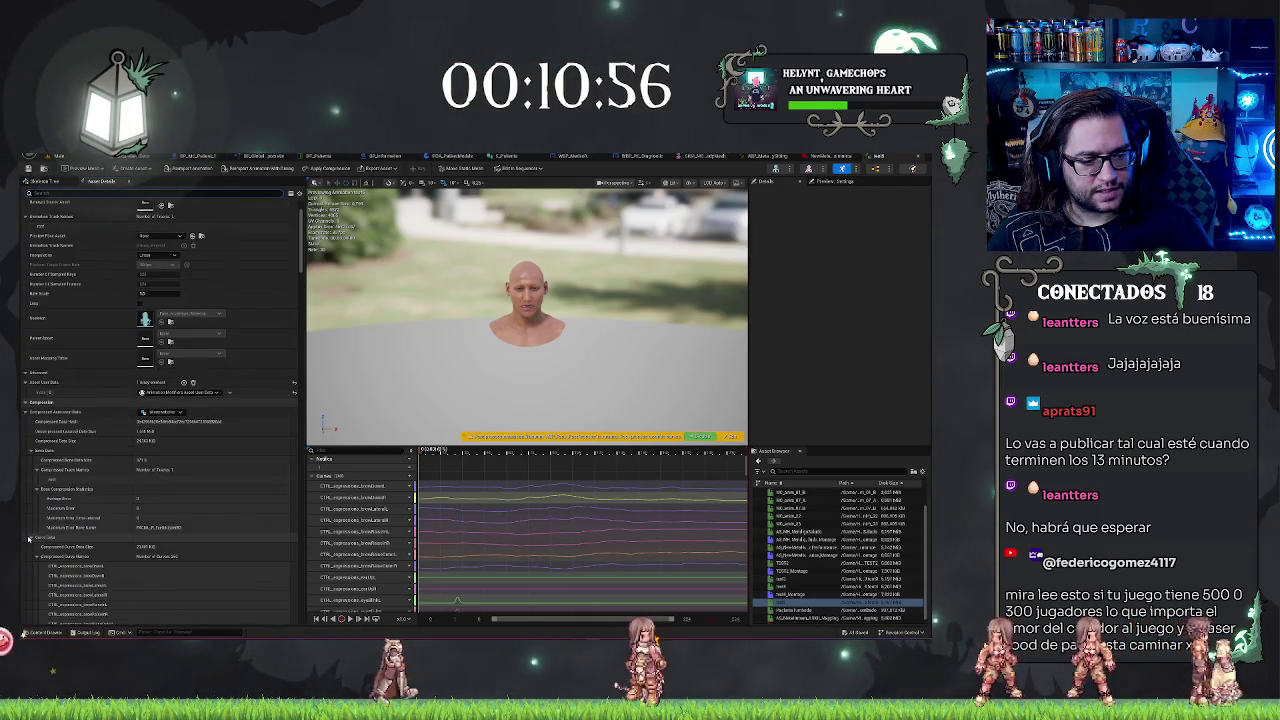
{"action": "scroll", "coordinate": [72, 518], "scroll_direction": "down", "scroll_amount": 5}
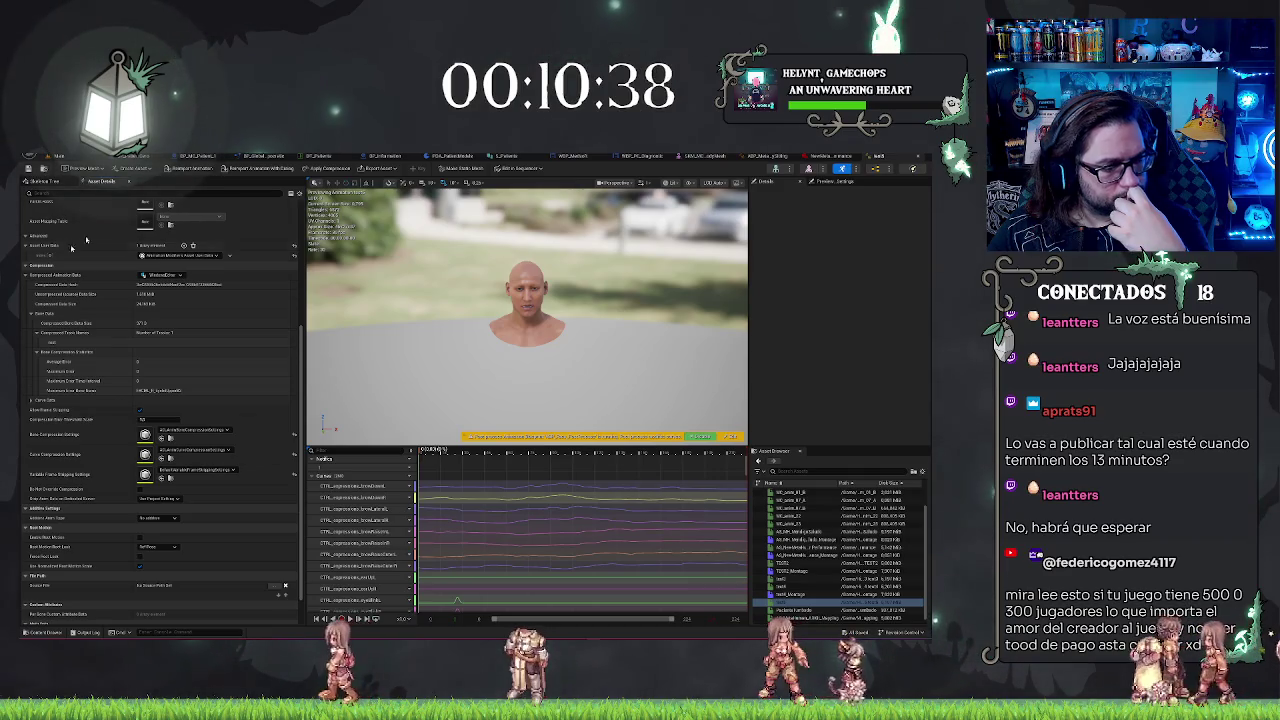
{"action": "left_click", "coordinate": [45, 180]}
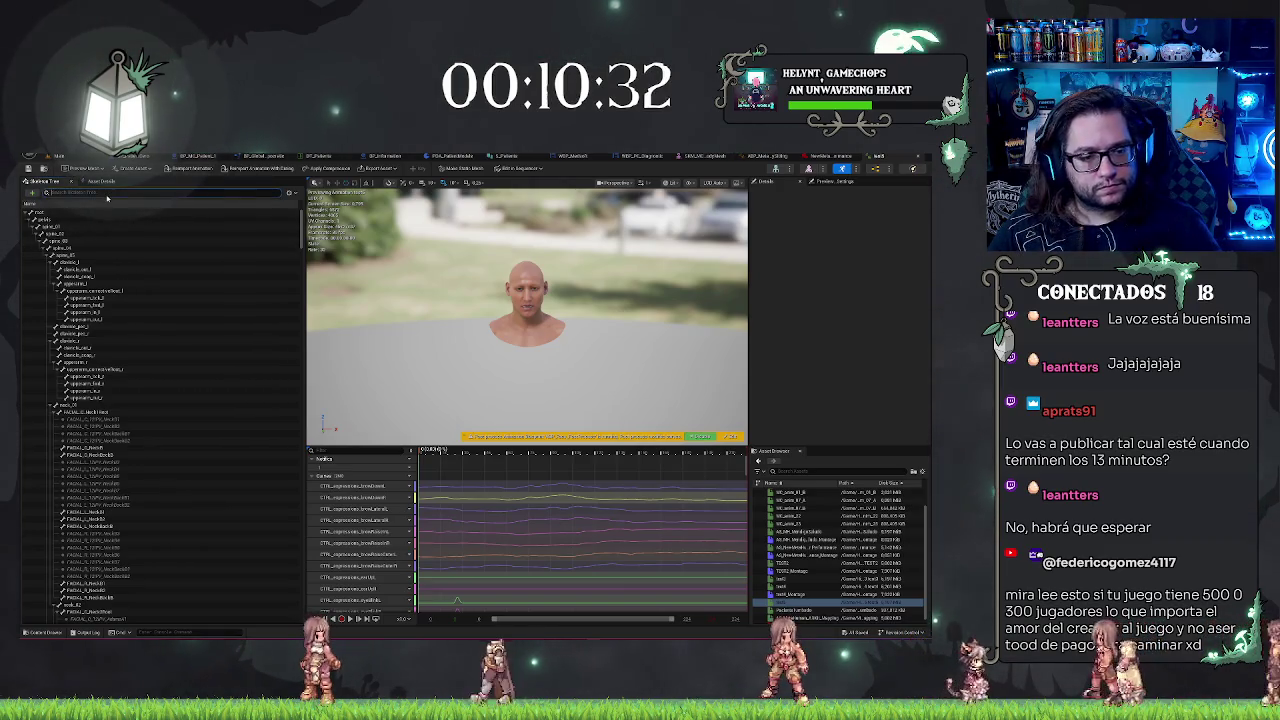
- Filter the Skeleton Tree by 'head', select two head bones, and dismiss their options menu
{"action": "type", "text": "head"}
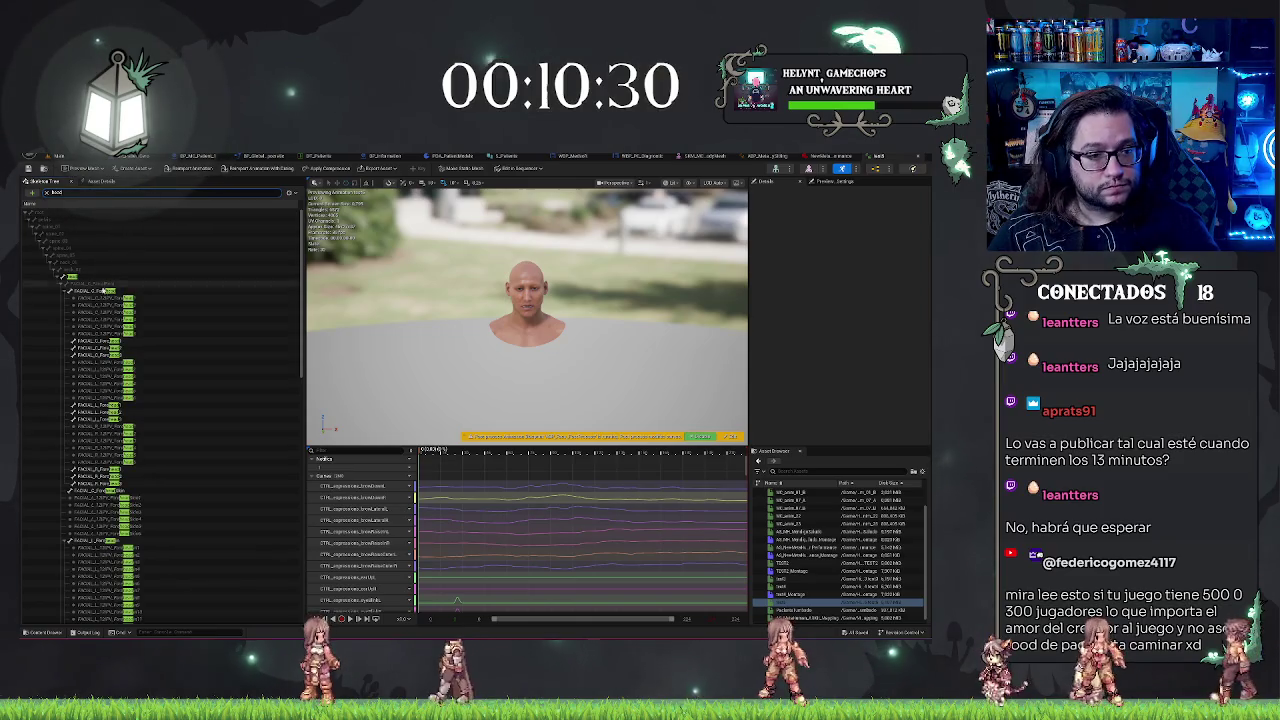
{"action": "left_click", "coordinate": [71, 274]}
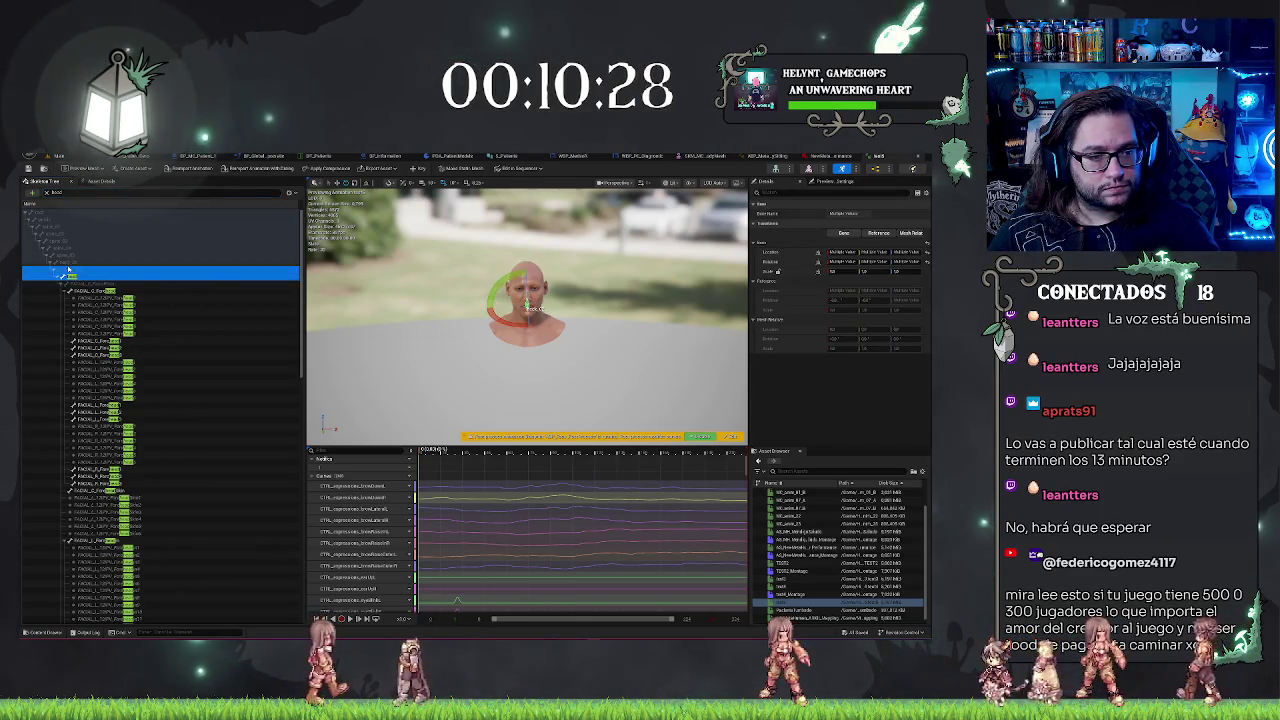
{"action": "left_click", "coordinate": [65, 263], "text": "ctrl"}
{"action": "right_click", "coordinate": [65, 266]}
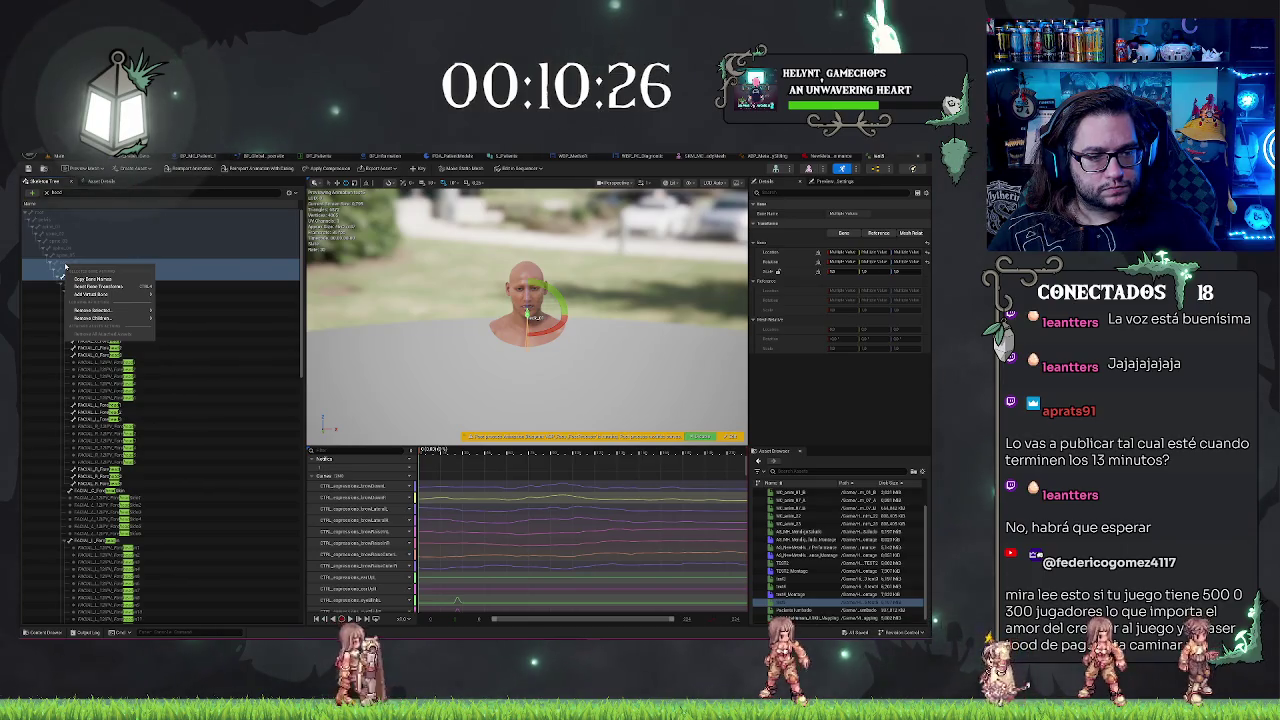
{"action": "mouse_move", "coordinate": [125, 312]}
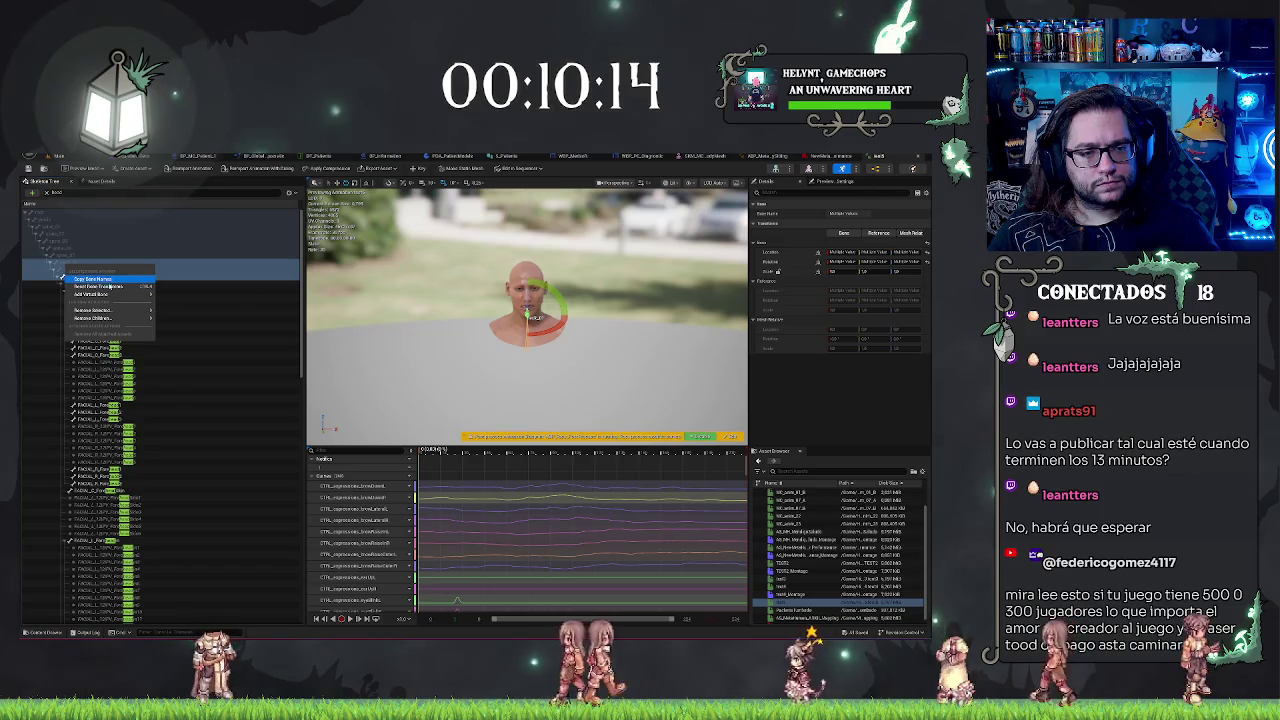
{"action": "left_click", "coordinate": [110, 286]}
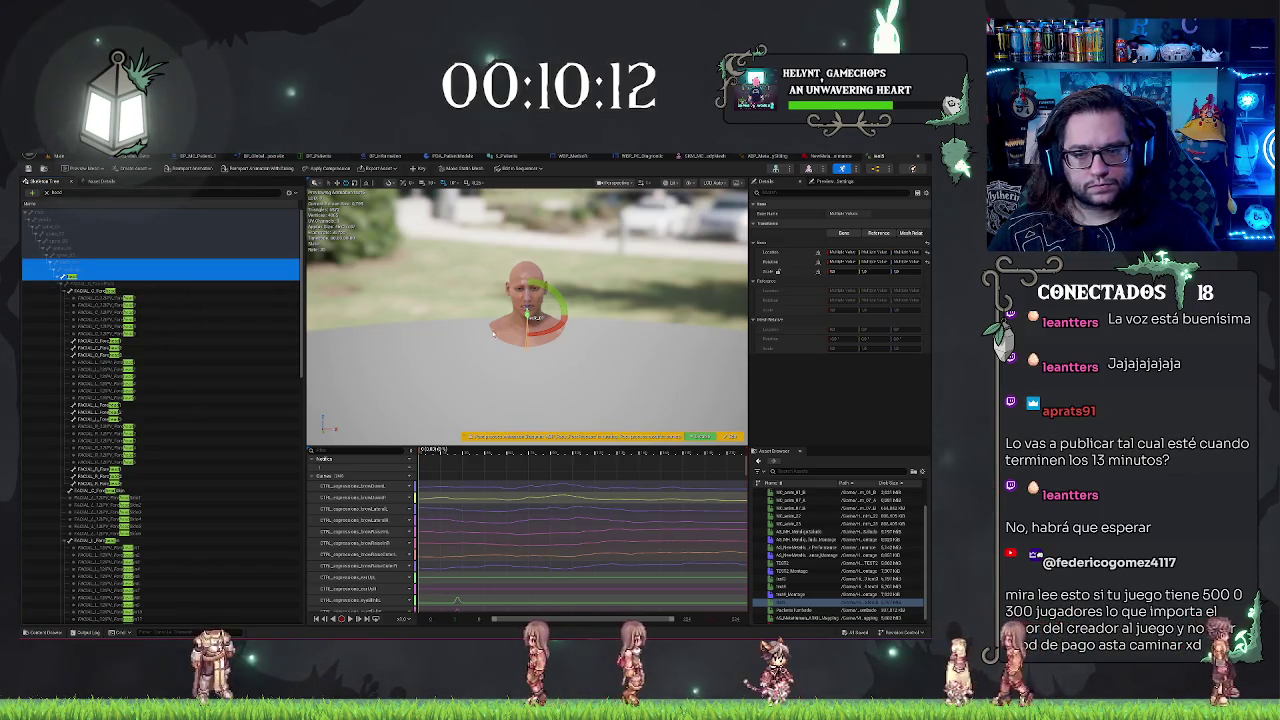
- Scrub the face animation back near its start, then narrow a bone range selection to one bone
{"action": "left_click", "coordinate": [444, 451]}
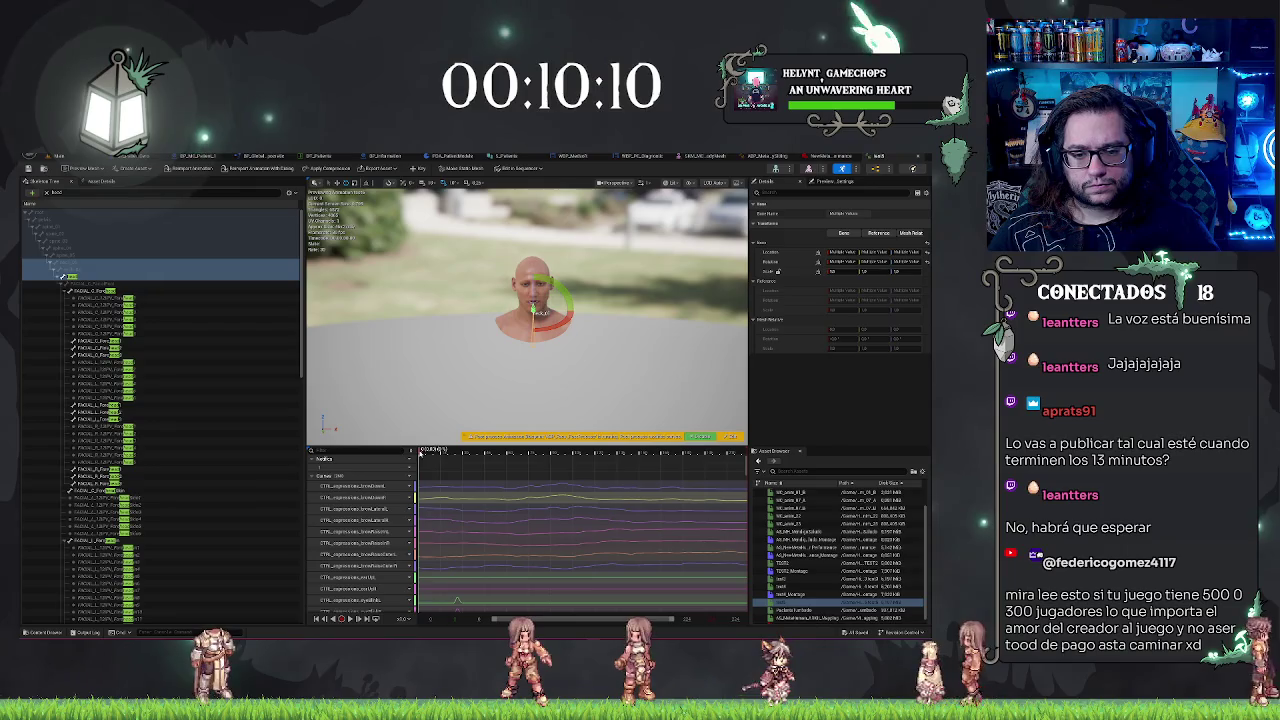
{"action": "left_click_drag", "start_coordinate": [444, 451], "coordinate": [395, 444]}
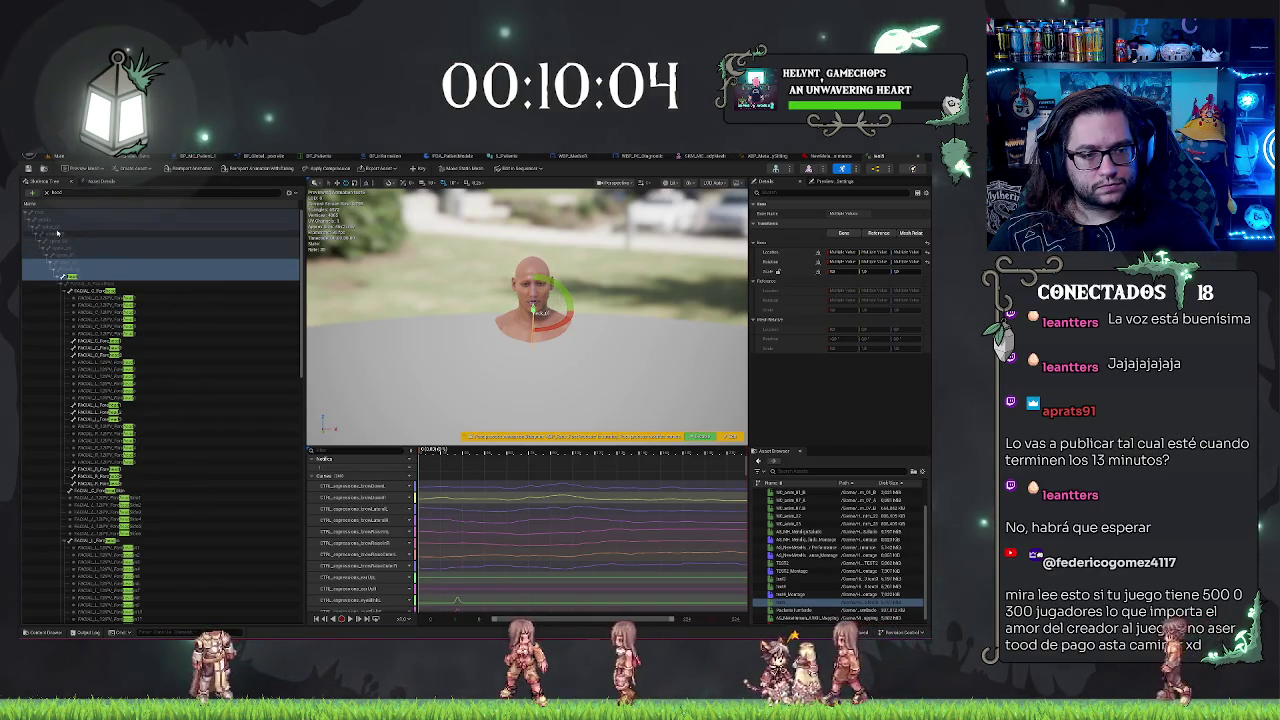
{"action": "left_click", "coordinate": [44, 217]}
{"action": "left_click", "coordinate": [70, 277], "text": "shift"}
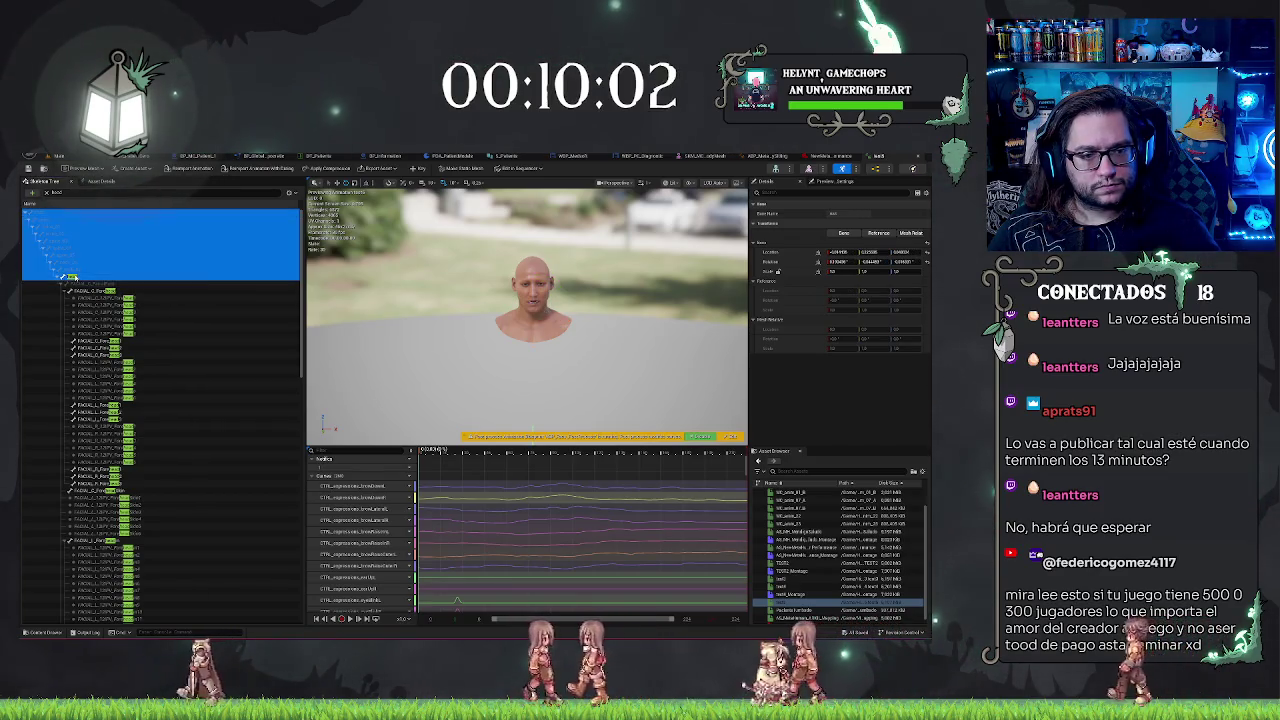
{"action": "right_click", "coordinate": [72, 279]}
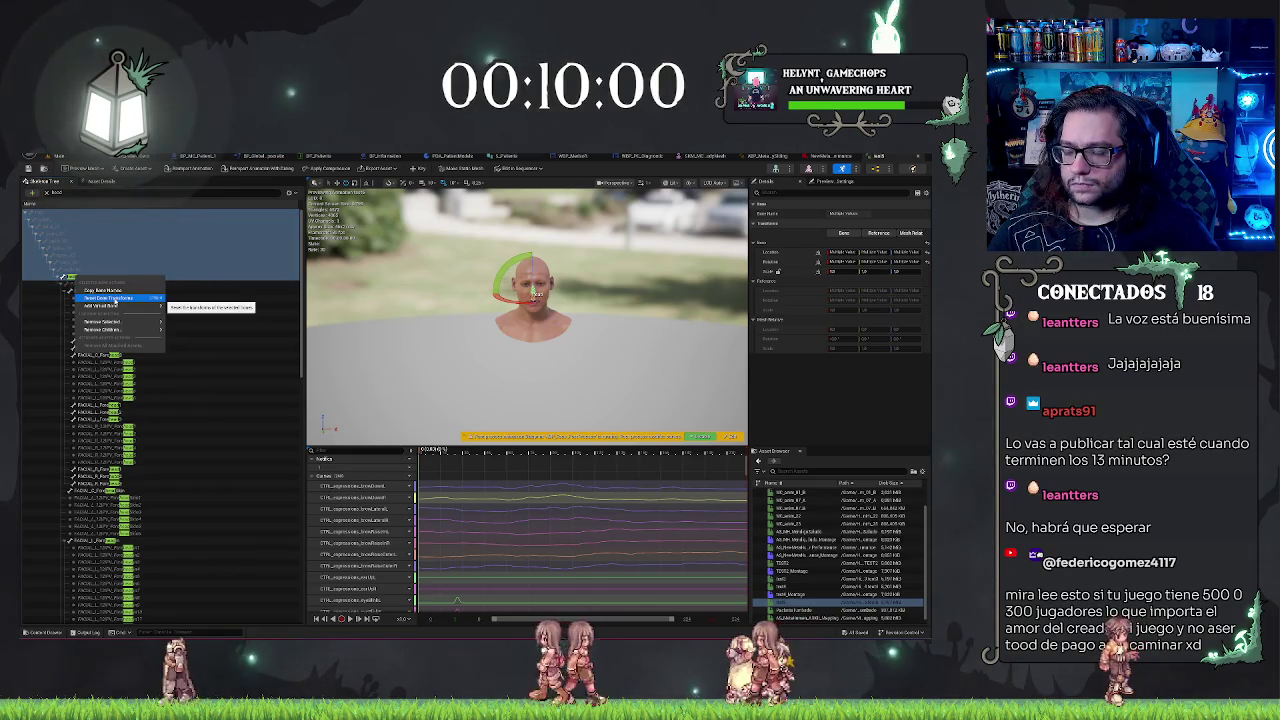
{"action": "left_click", "coordinate": [116, 298]}
{"action": "left_click", "coordinate": [72, 267]}
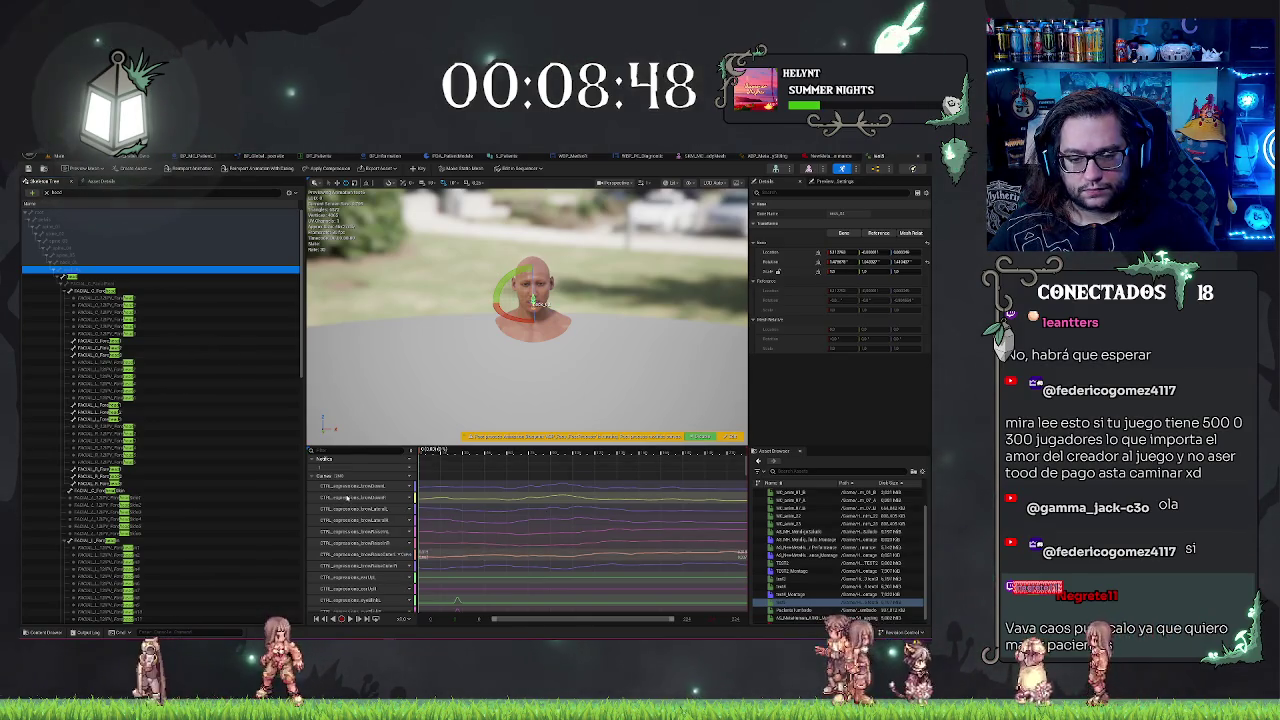
{"action": "left_click", "coordinate": [742, 465]}
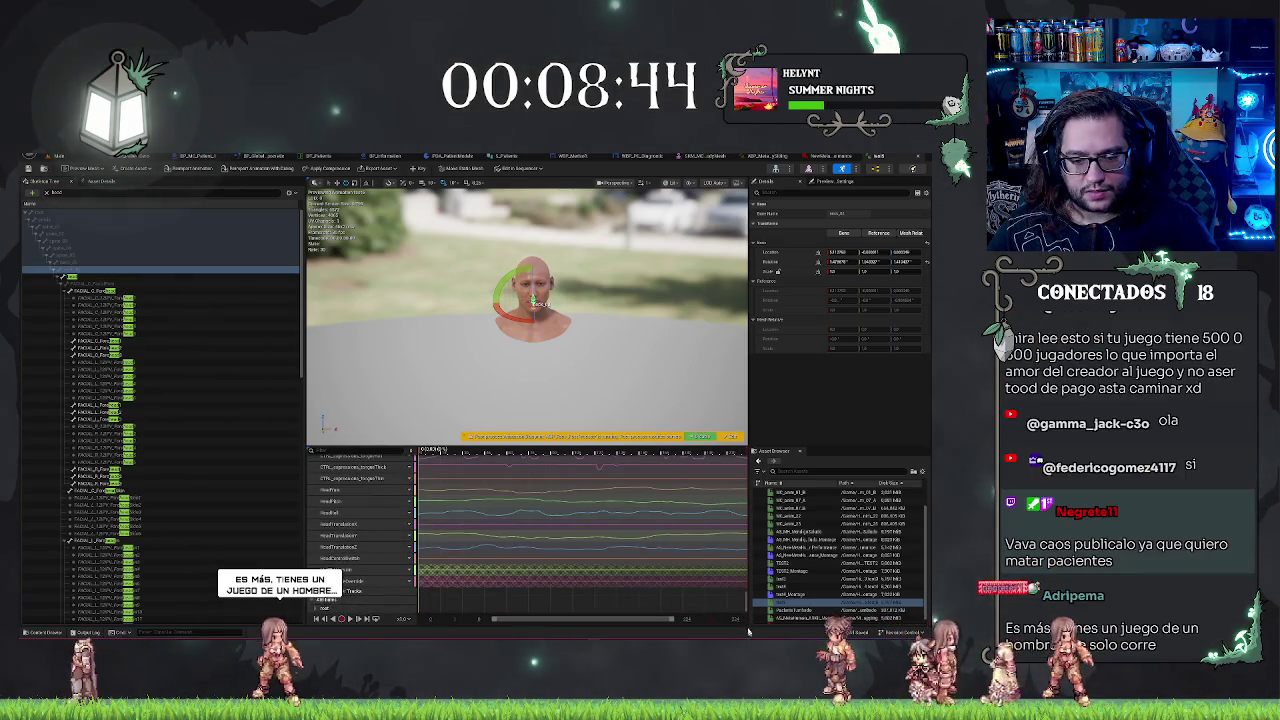
- Review the HeadTranslationZ curve in the Curve Editor, move the time marker later, then close it
{"action": "right_click", "coordinate": [346, 538]}
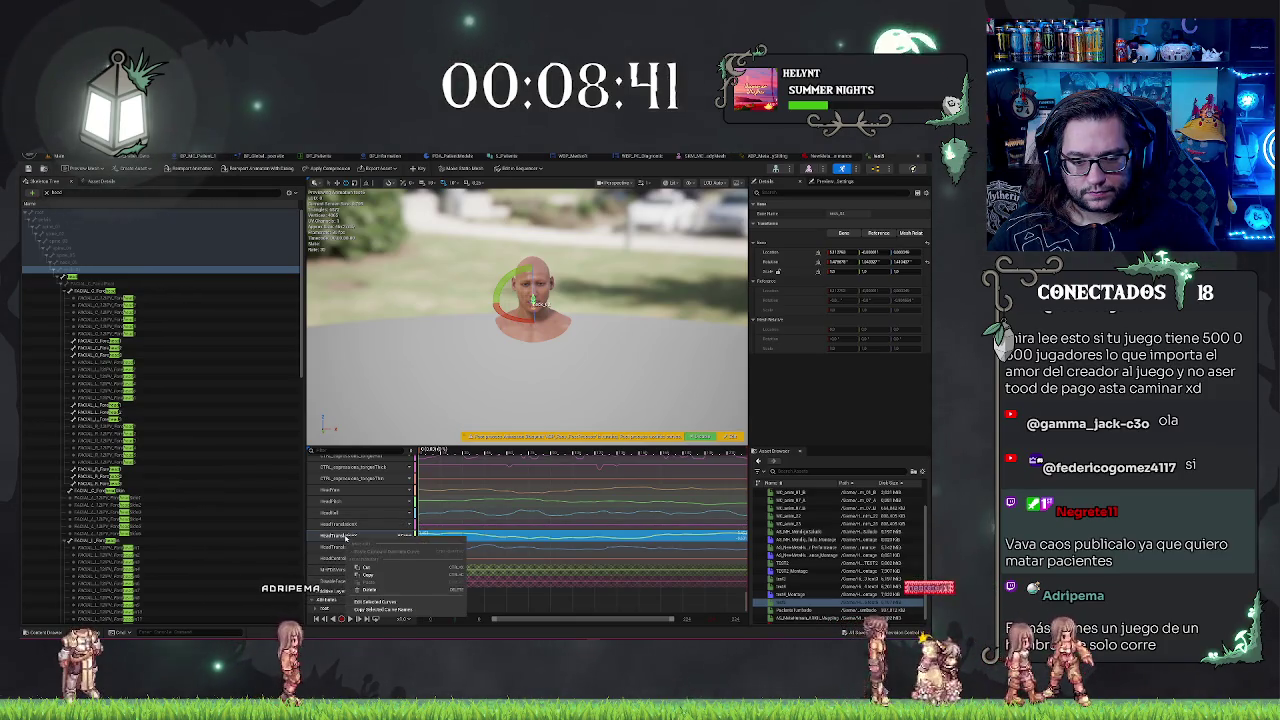
{"action": "left_click", "coordinate": [340, 548]}
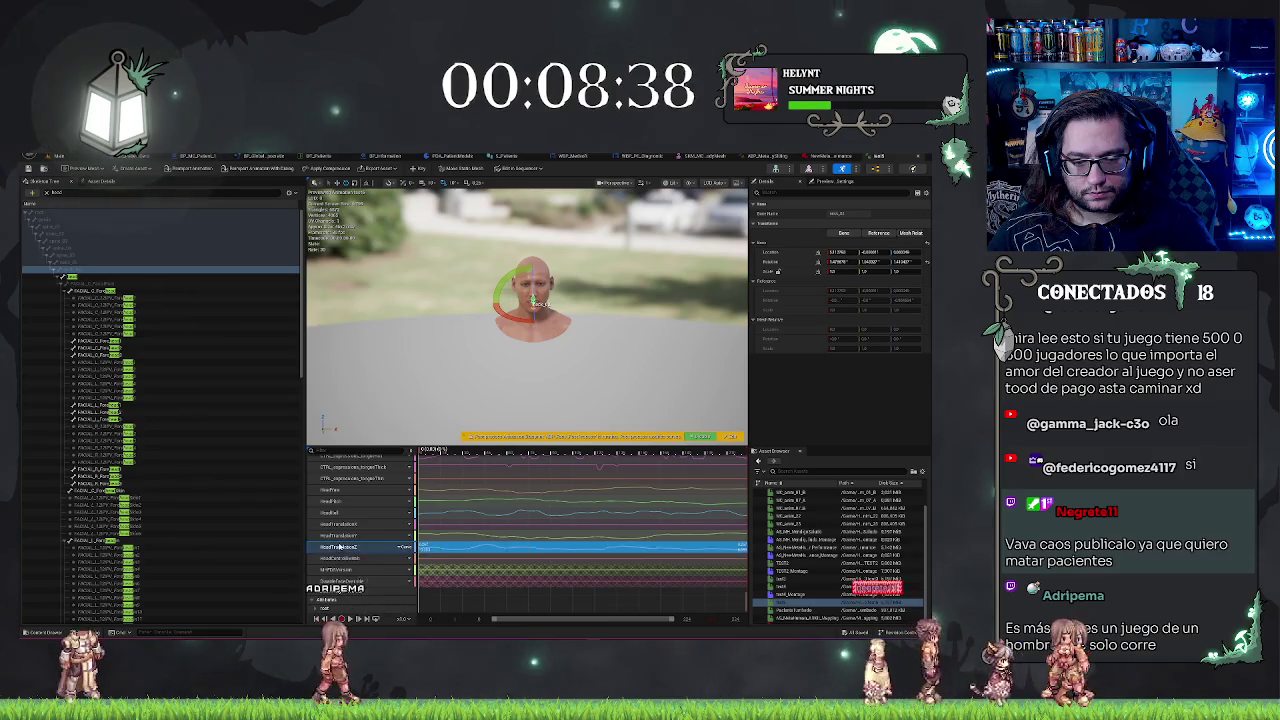
{"action": "right_click", "coordinate": [404, 540]}
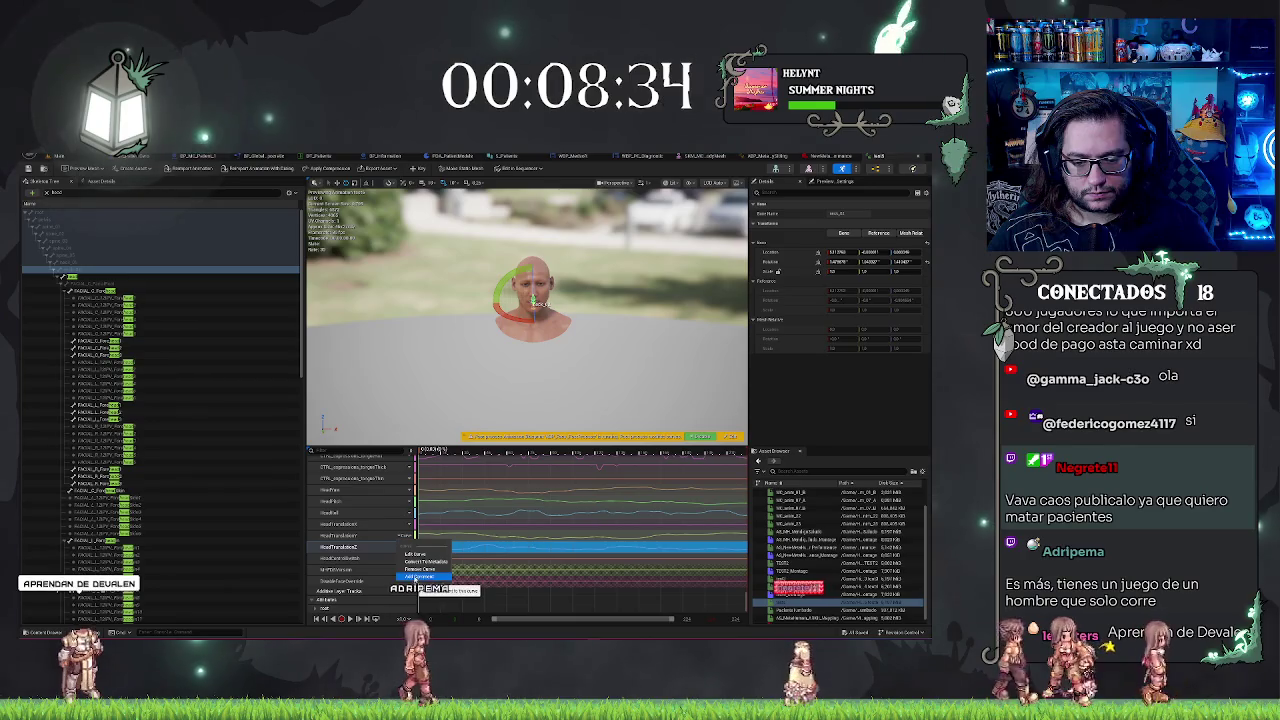
{"action": "left_click", "coordinate": [416, 553]}
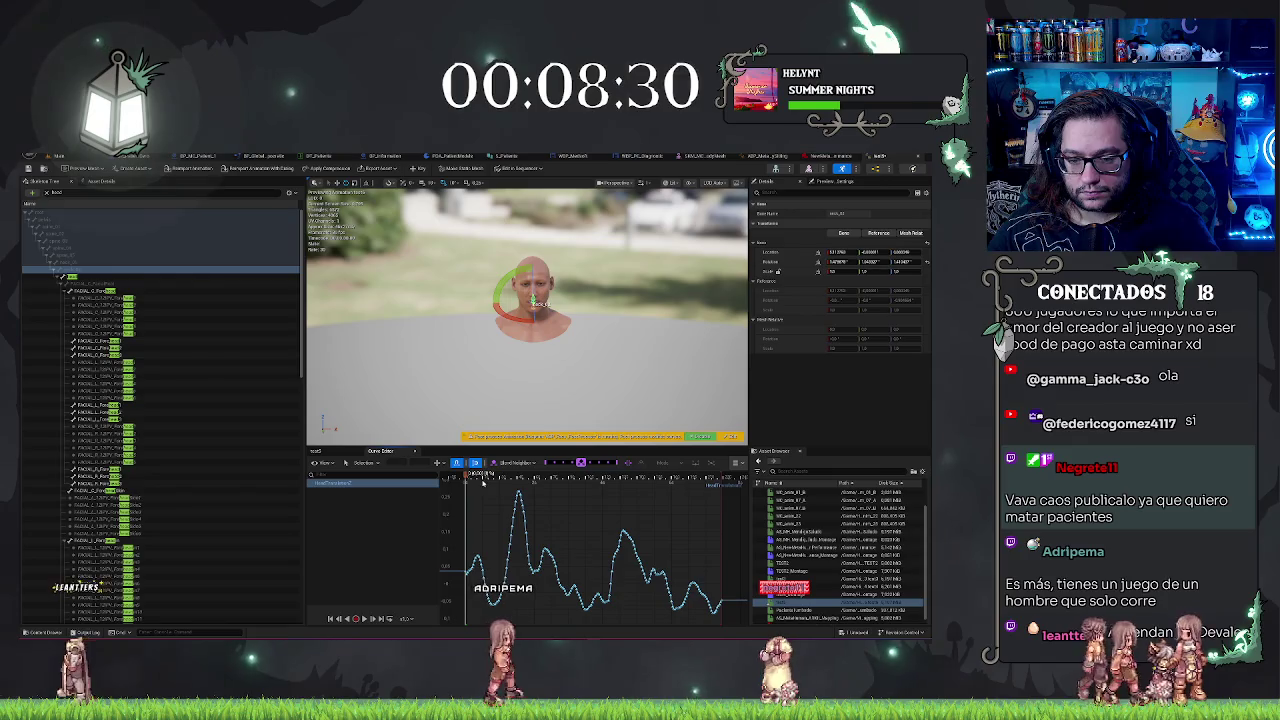
{"action": "left_click_drag", "start_coordinate": [469, 477], "coordinate": [494, 477]}
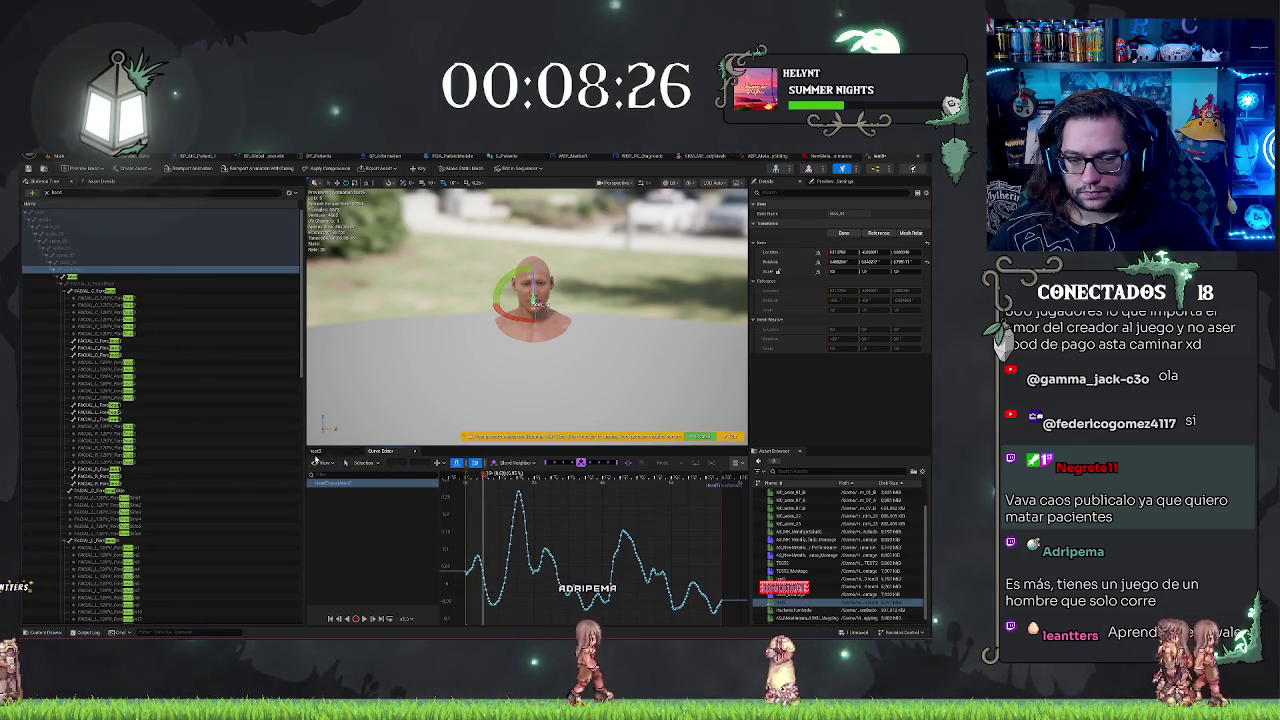
{"action": "left_click", "coordinate": [415, 451]}
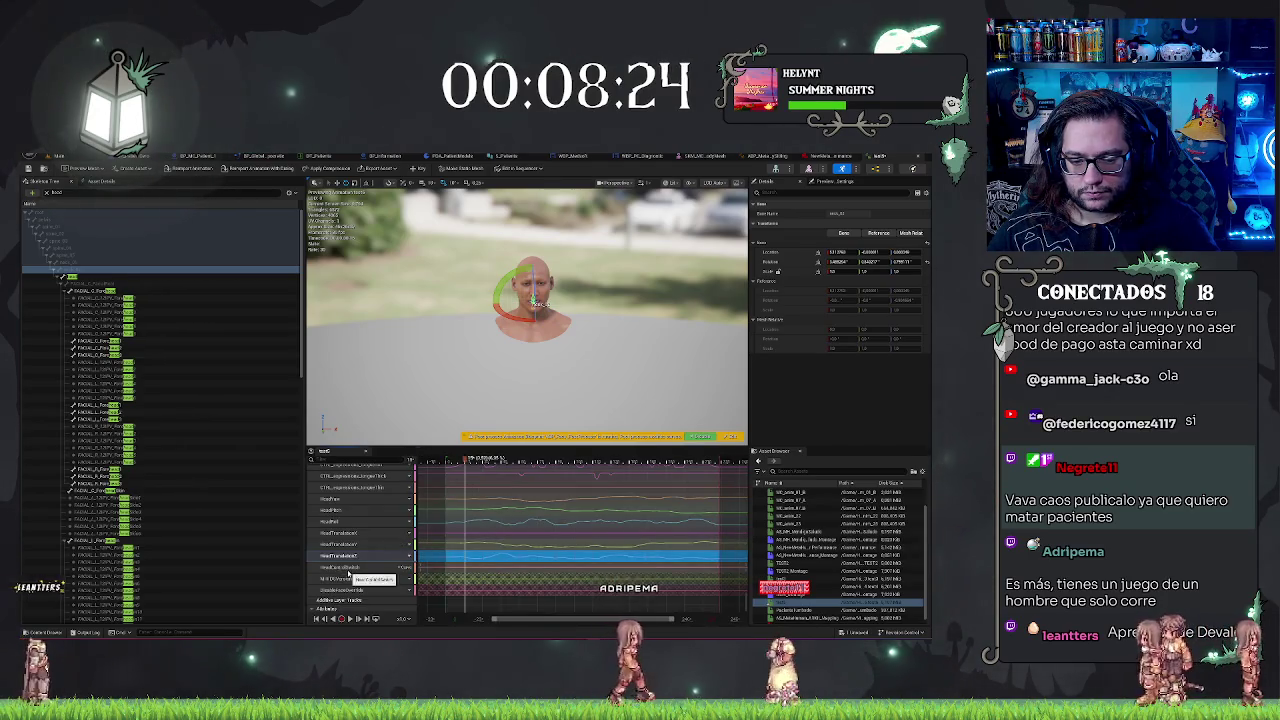
- Leave the animation editor and return to the hospital level editor
{"action": "scroll", "coordinate": [376, 580], "scroll_direction": "down", "scroll_amount": 1}
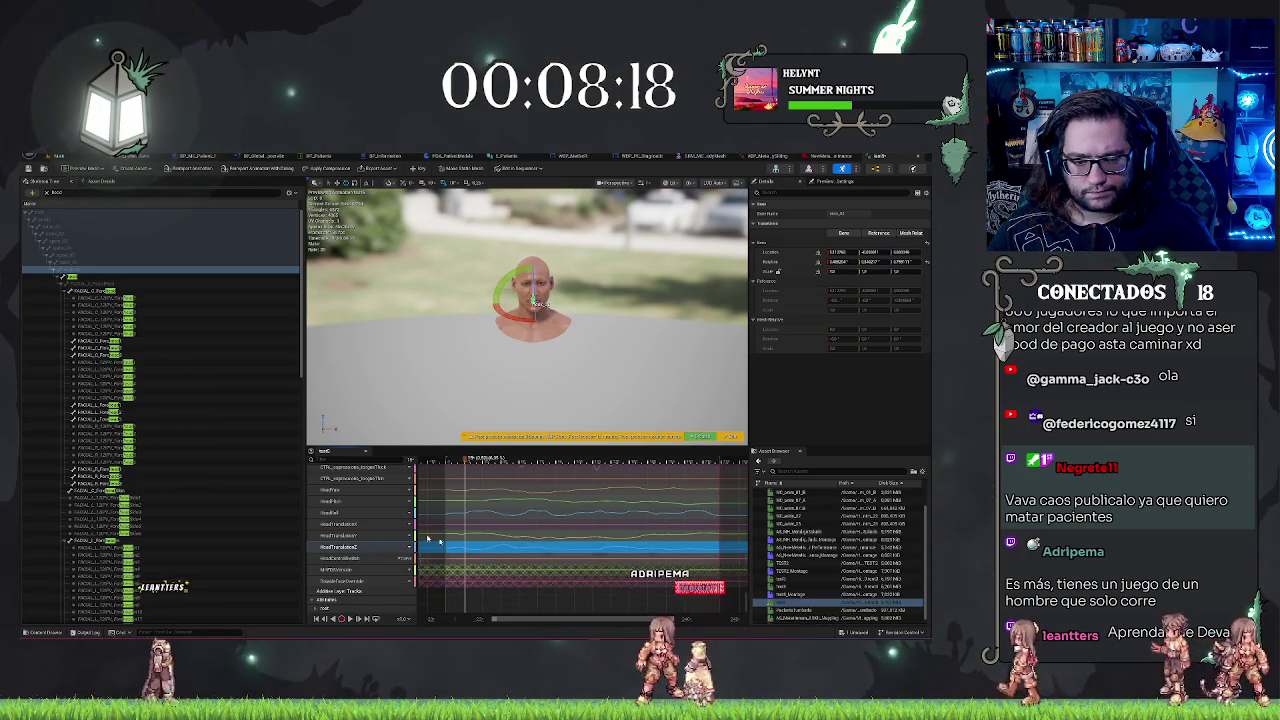
{"action": "scroll", "coordinate": [145, 490], "scroll_direction": "down", "scroll_amount": 5}
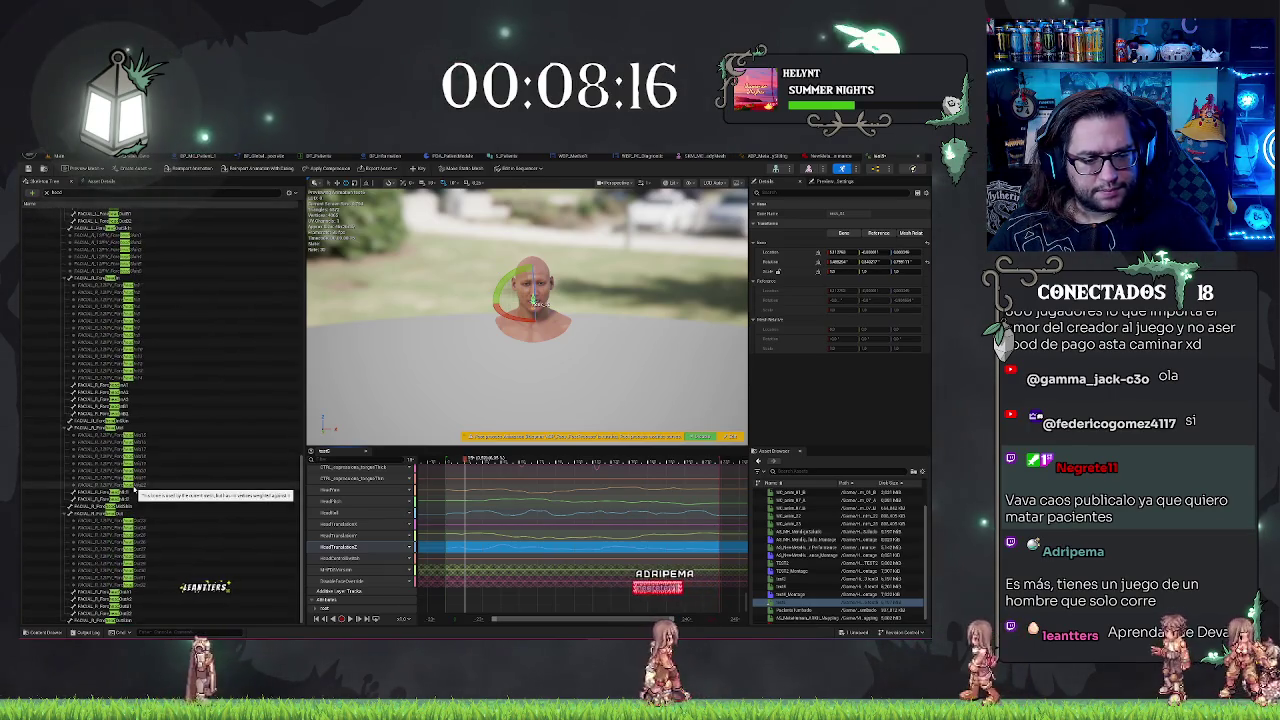
{"action": "scroll", "coordinate": [133, 490], "scroll_direction": "up", "scroll_amount": 6}
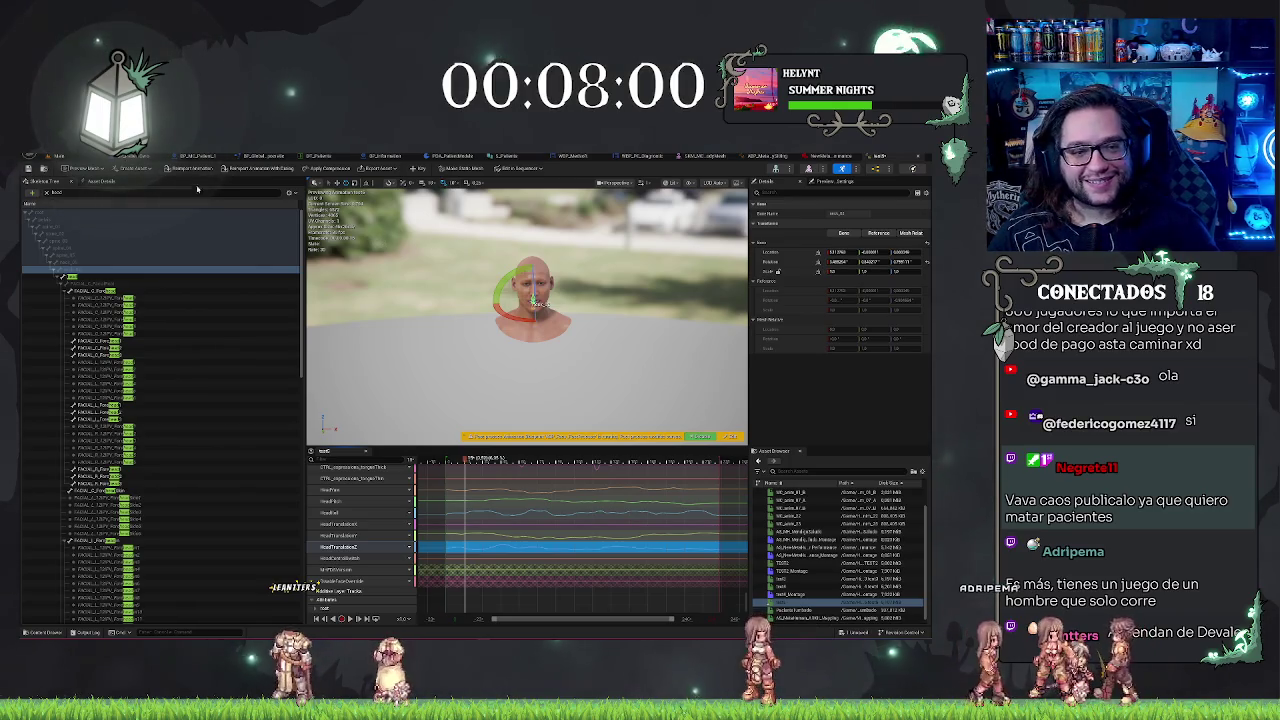
{"action": "left_click", "coordinate": [60, 156]}
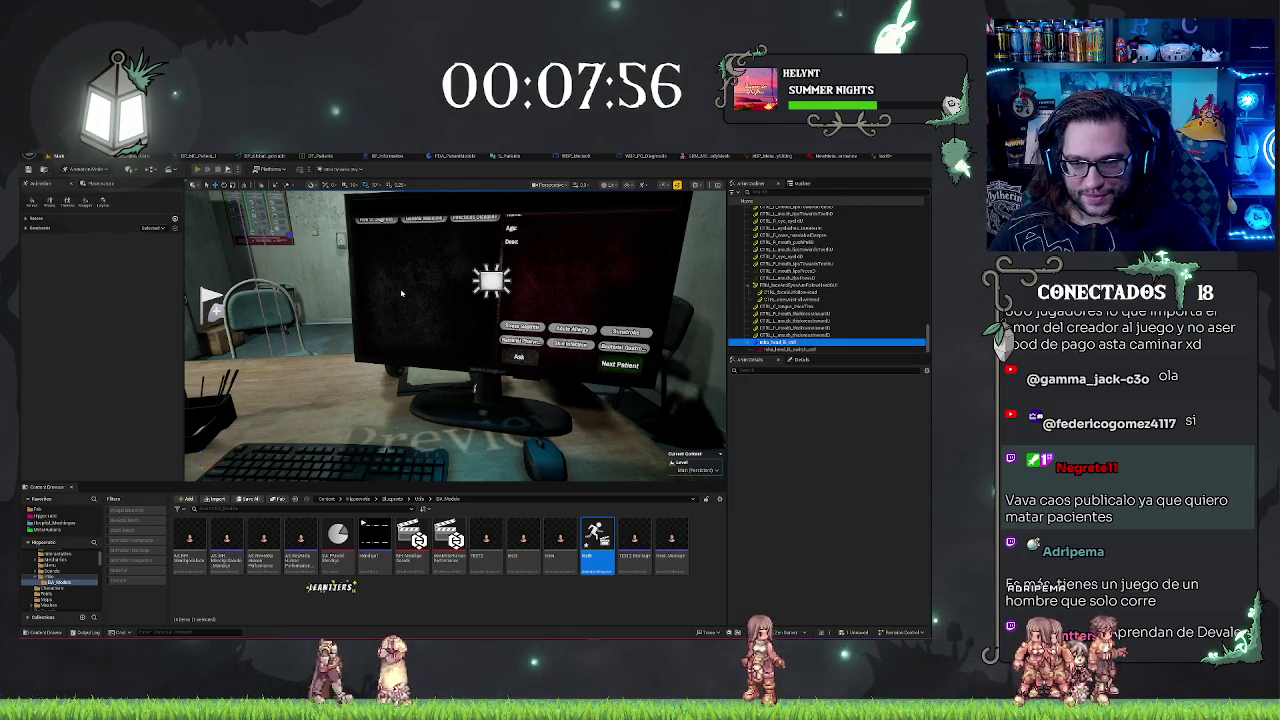
- Play-test the level, walk to the patient's bed, read and close the clipboard, then stop with Esc
{"action": "key", "text": "alt+p"}
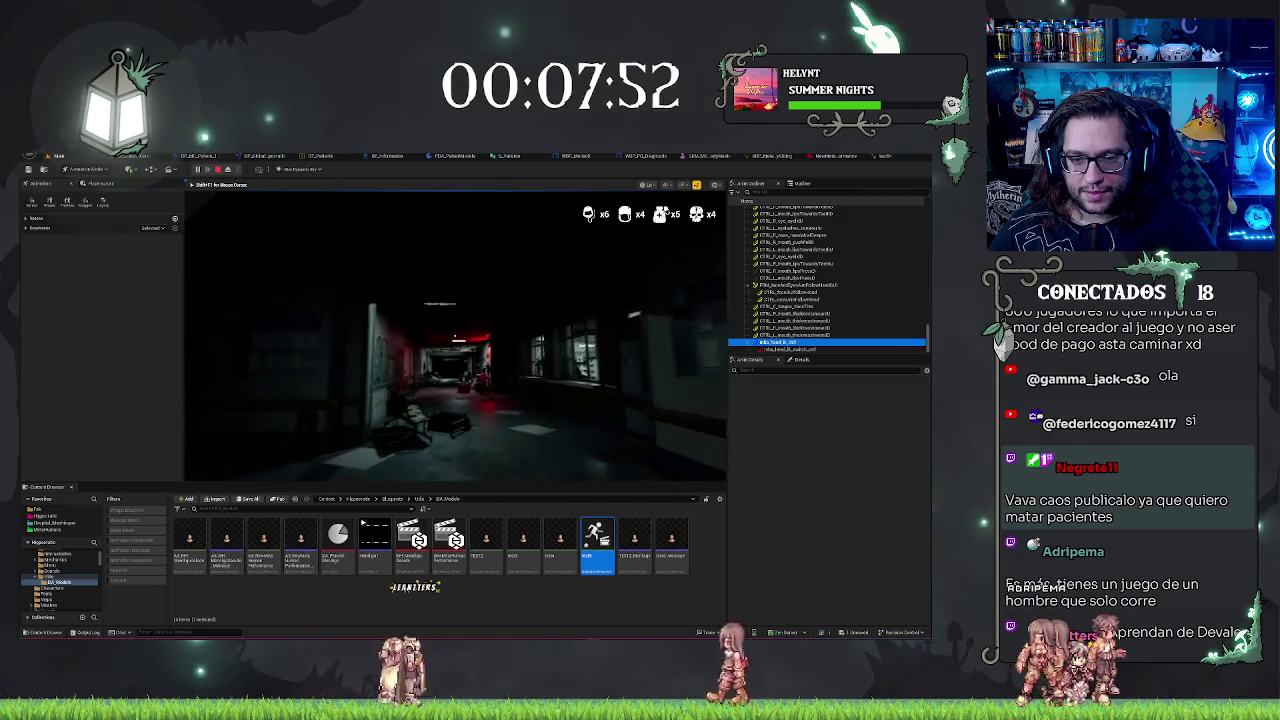
{"action": "key", "text": "w"}
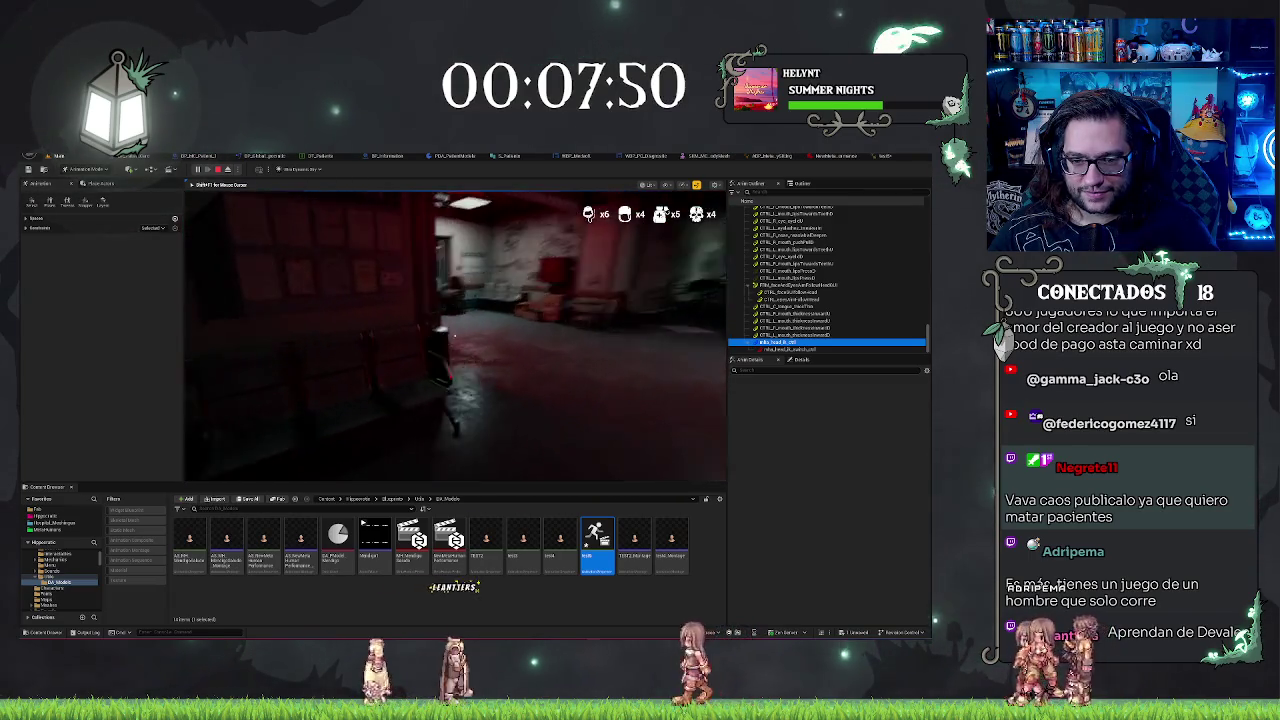
{"action": "key", "text": "w"}
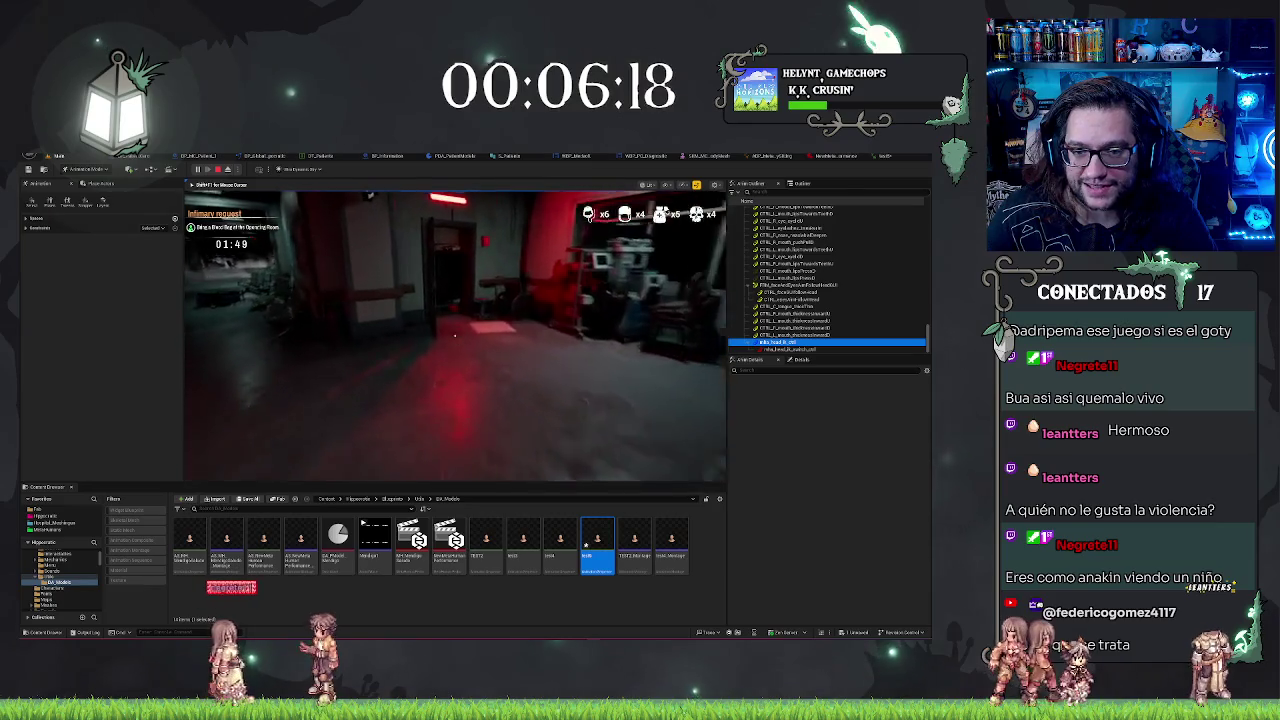
{"action": "key", "text": "w"}
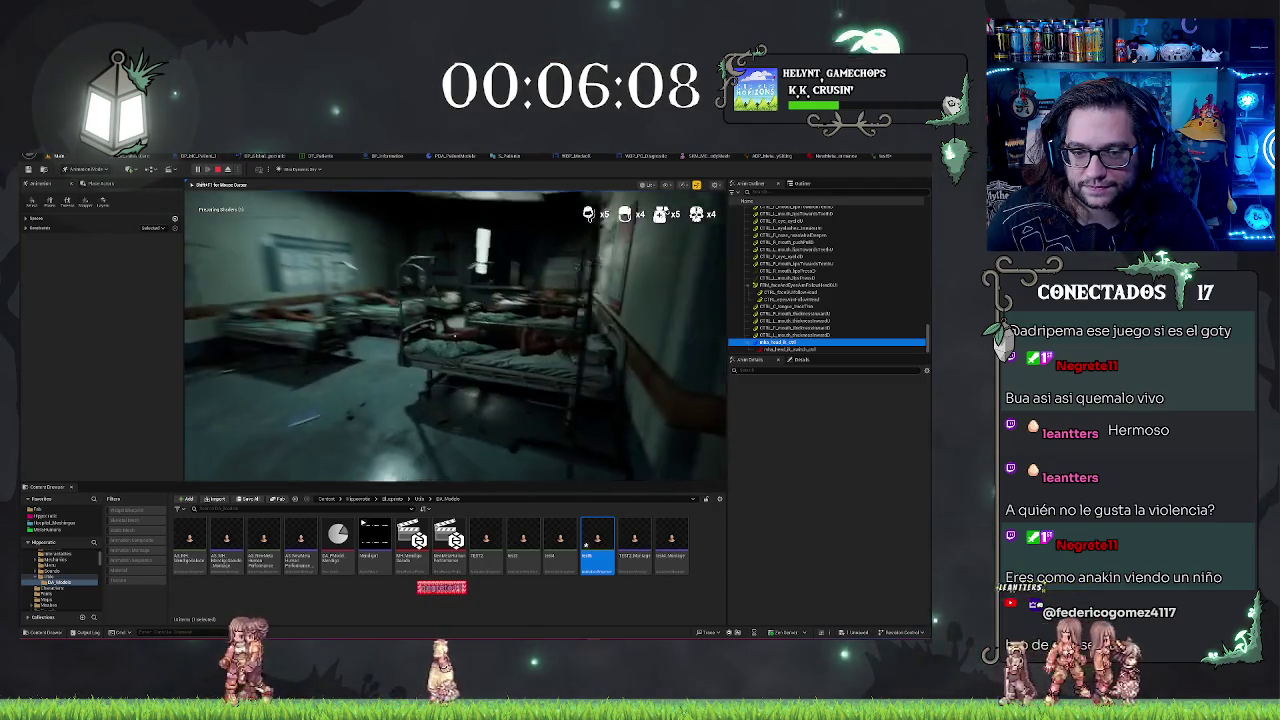
{"action": "key", "text": "w"}
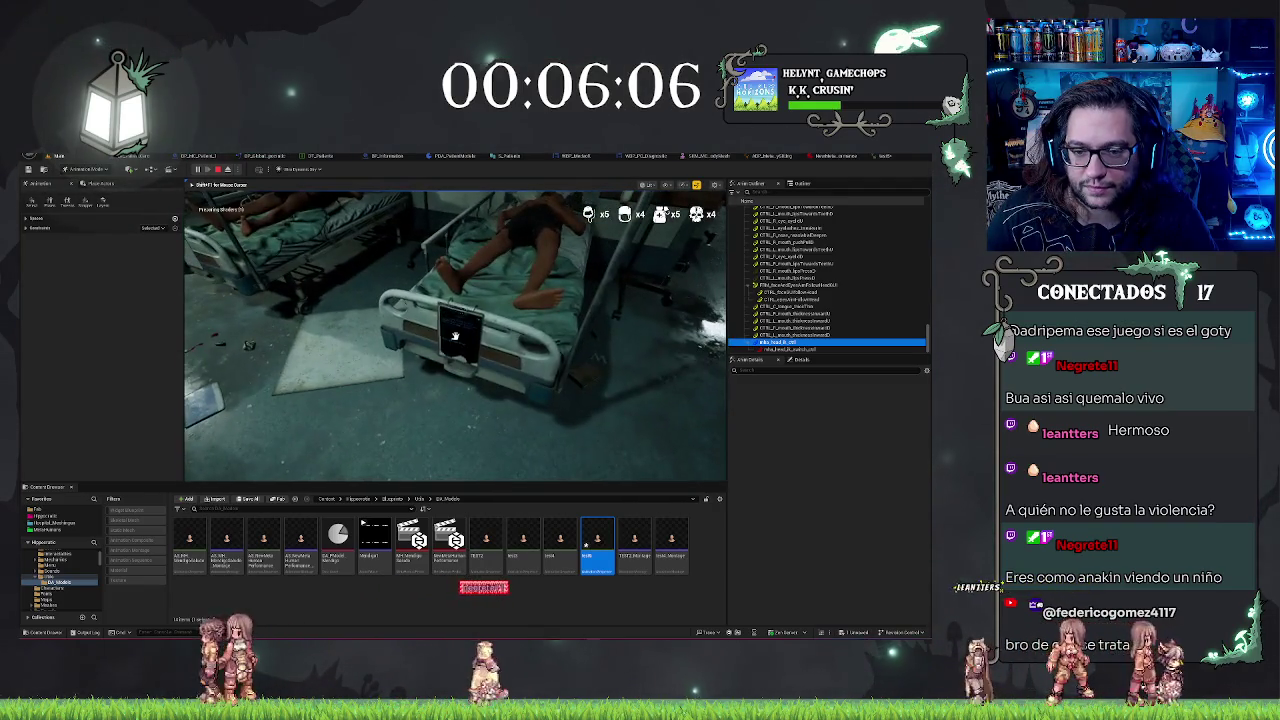
{"action": "left_click", "coordinate": [455, 336]}
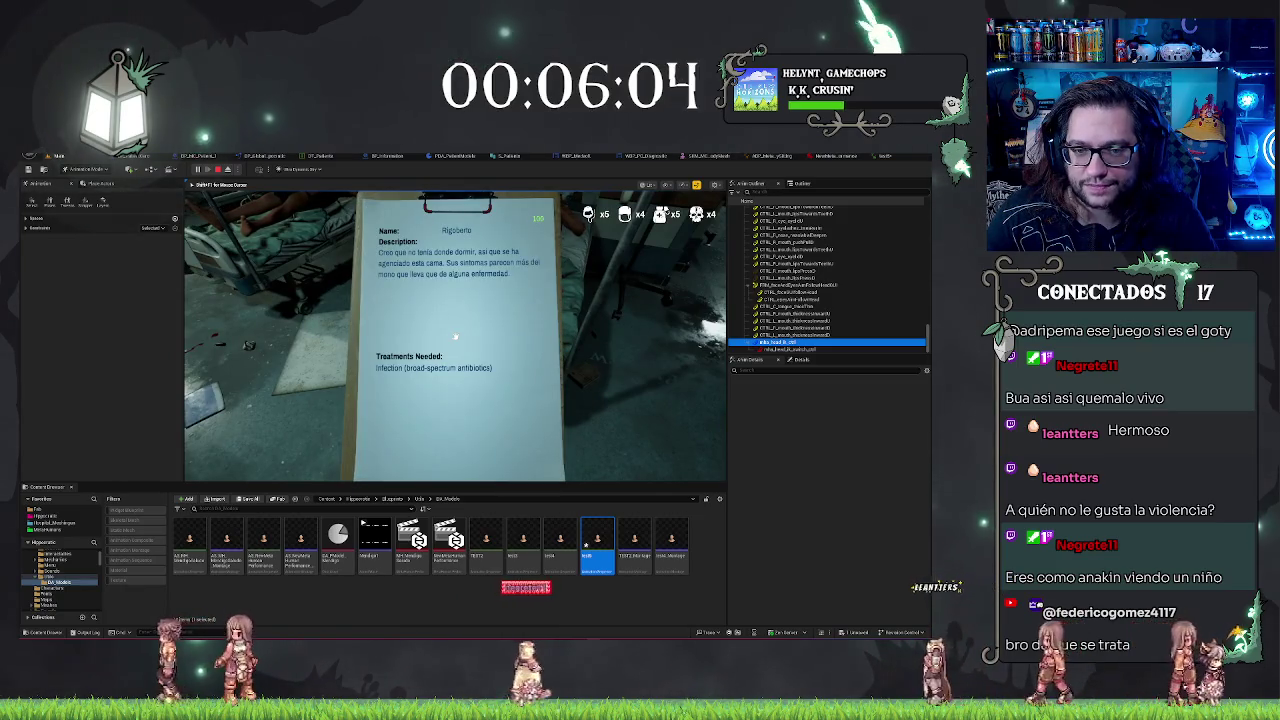
{"action": "left_click", "coordinate": [455, 336]}
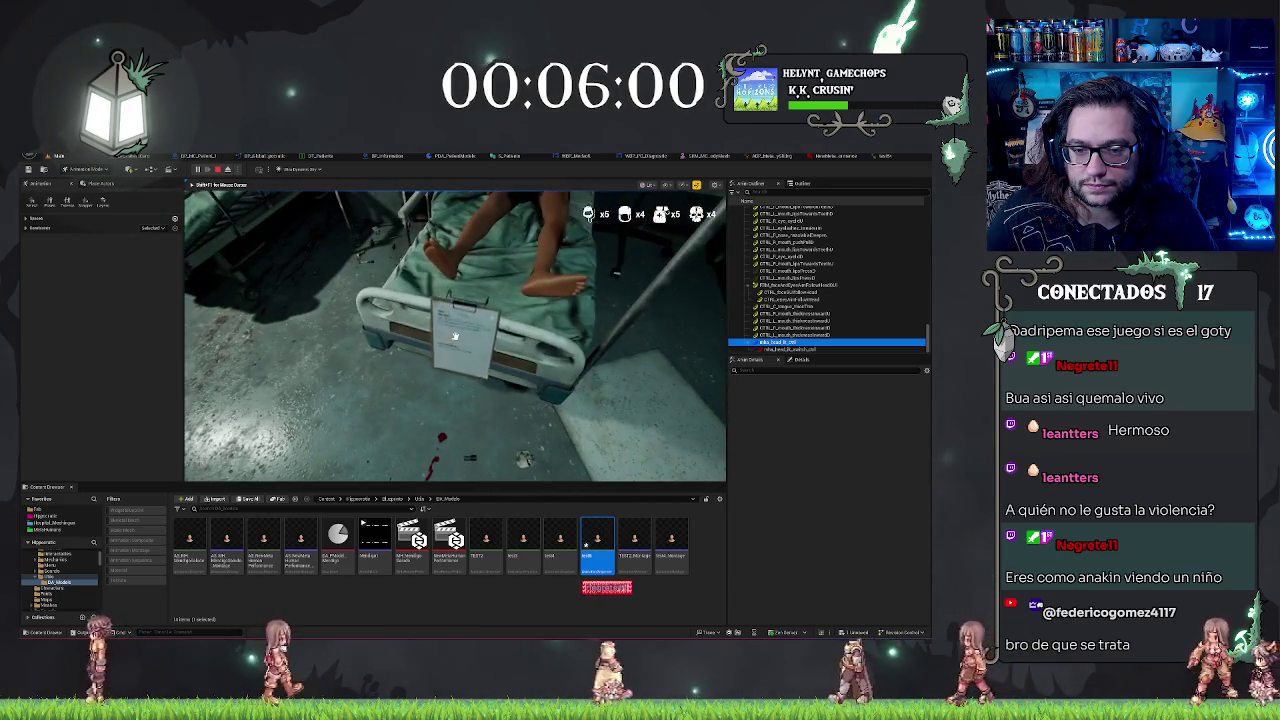
{"action": "left_click", "coordinate": [455, 336]}
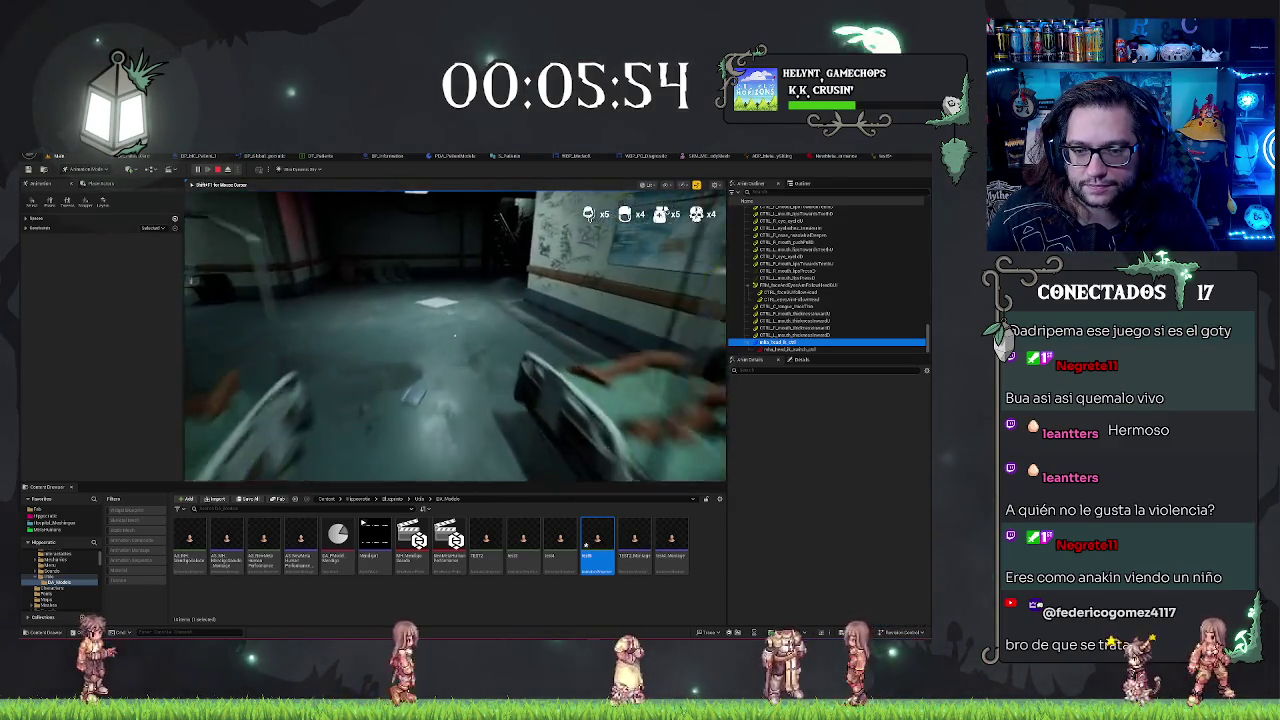
{"action": "key", "text": "Escape"}
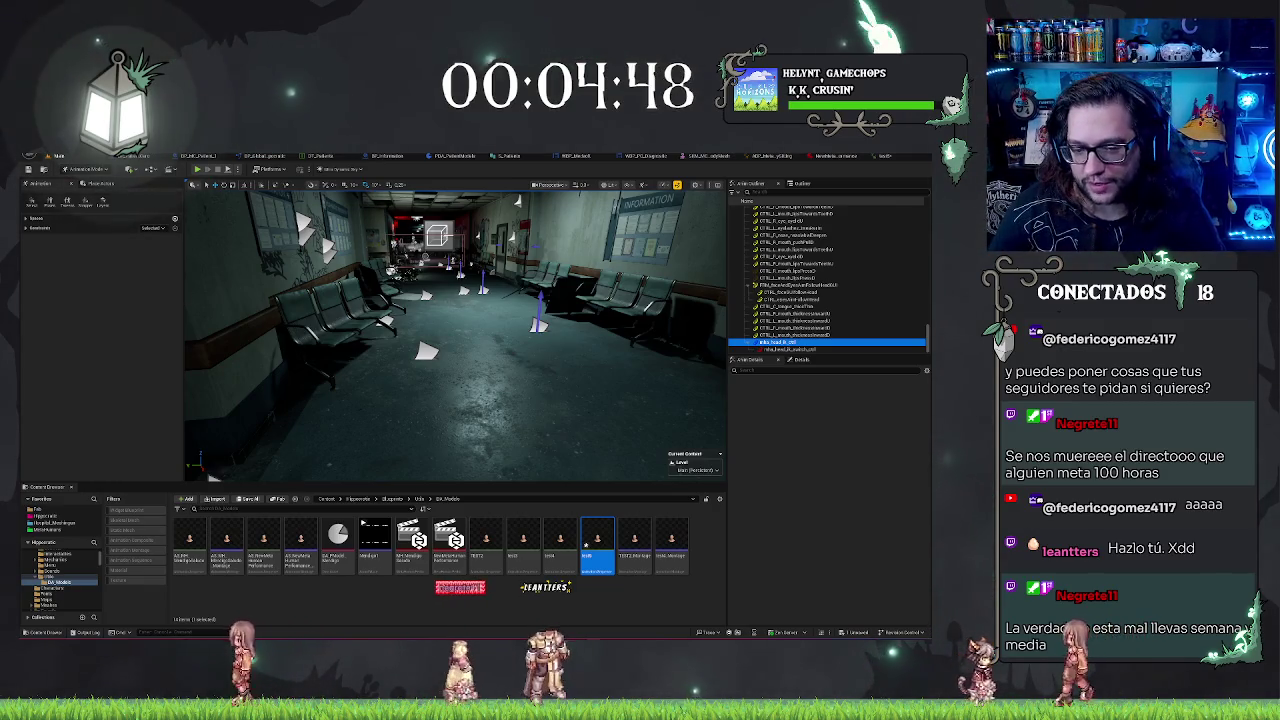
- Save the level with Ctrl+S and switch to the MetaHuman Performance editor, nudging the playhead back
{"action": "key", "text": "alt+p"}
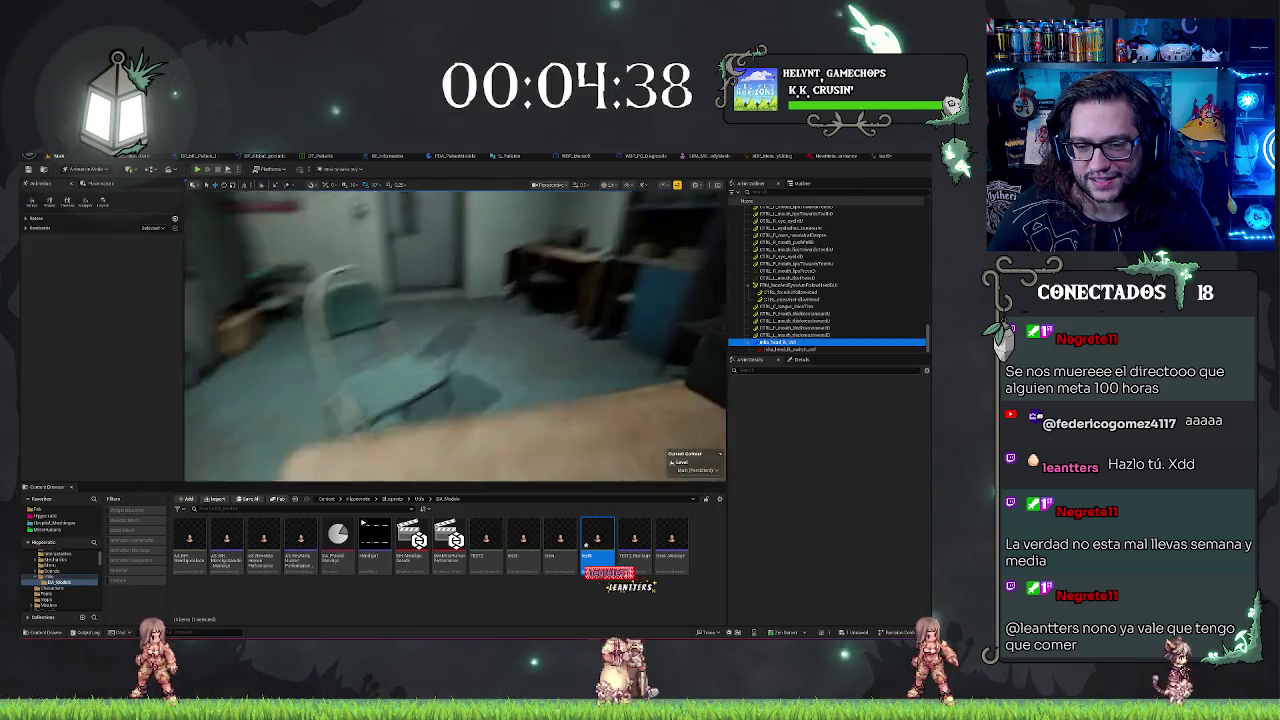
{"action": "key", "text": "ctrl+s"}
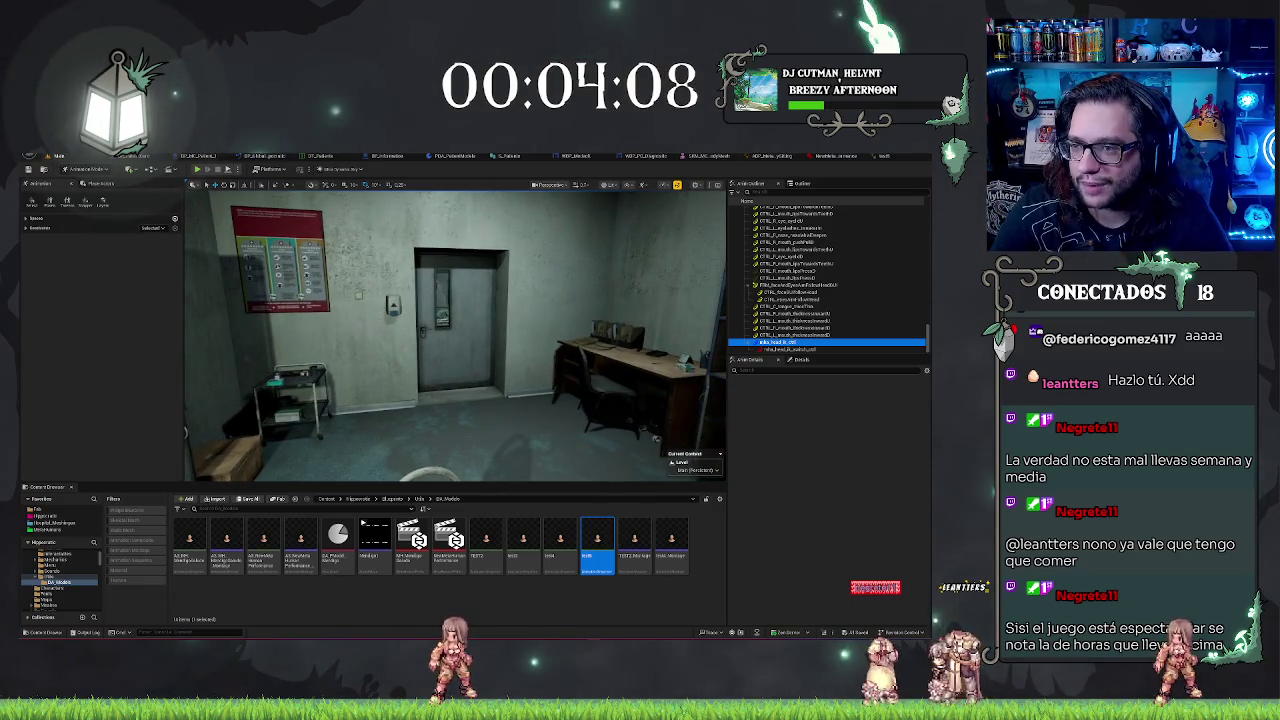
{"action": "left_click", "coordinate": [833, 157]}
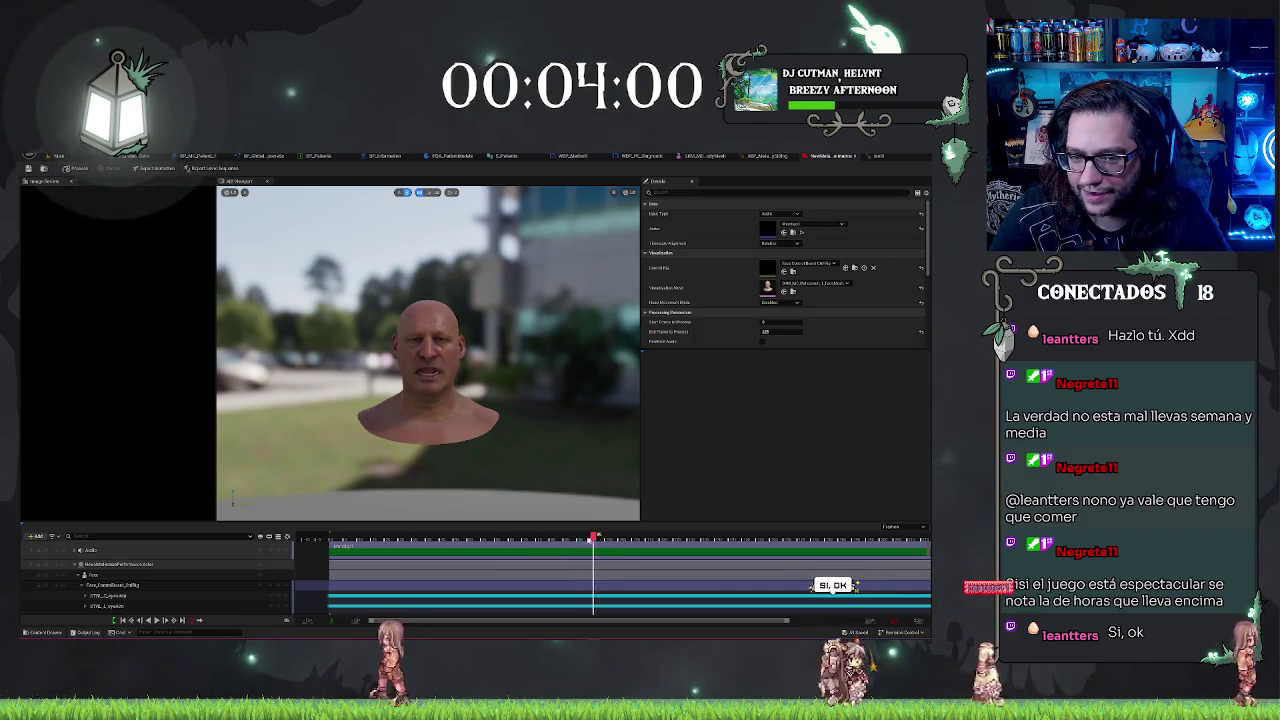
{"action": "left_click", "coordinate": [576, 542]}
- Scrub and play the facial performance, leaving the playhead a few frames in
{"action": "left_click_drag", "start_coordinate": [583, 550], "coordinate": [538, 570]}
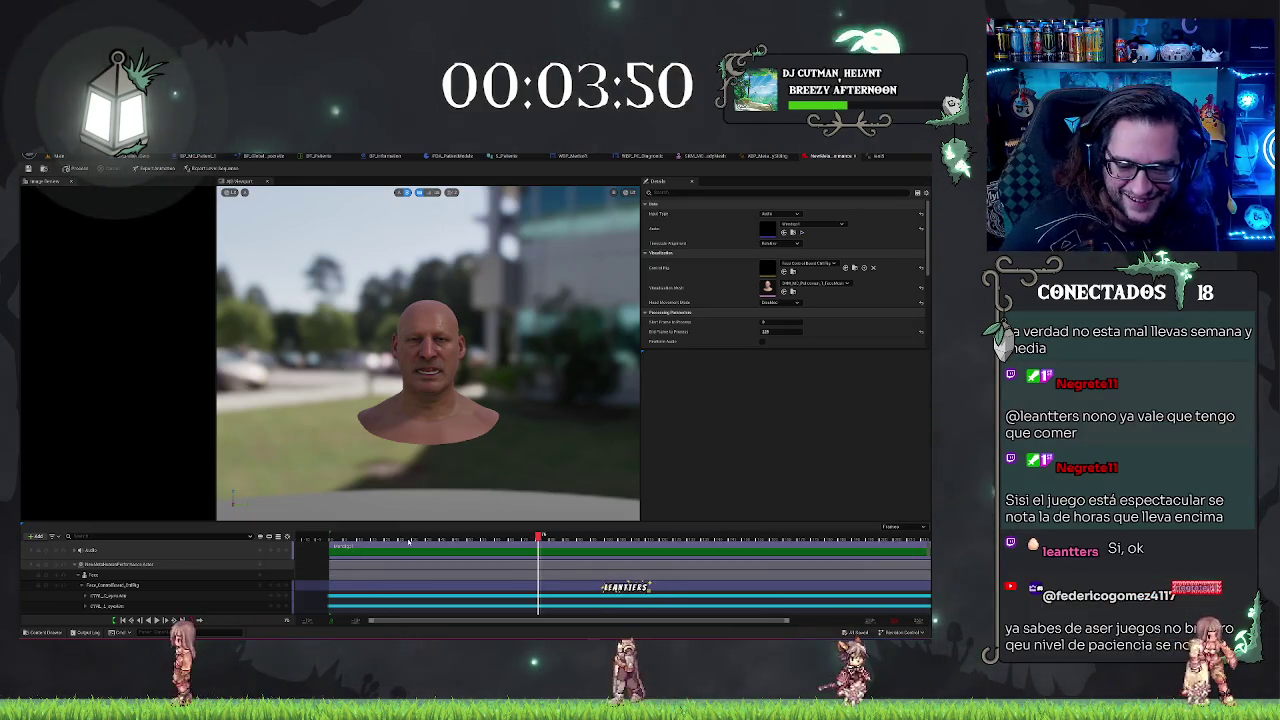
{"action": "key", "text": "space"}
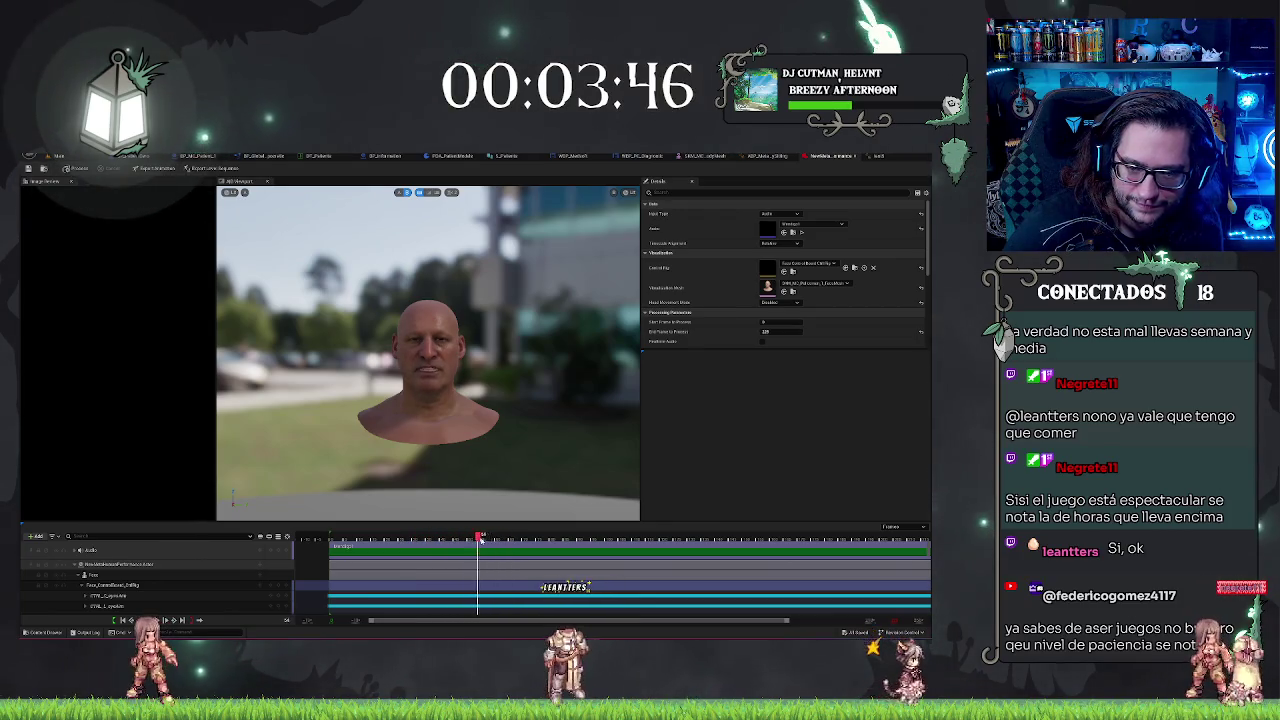
{"action": "left_click_drag", "start_coordinate": [467, 537], "coordinate": [477, 536]}
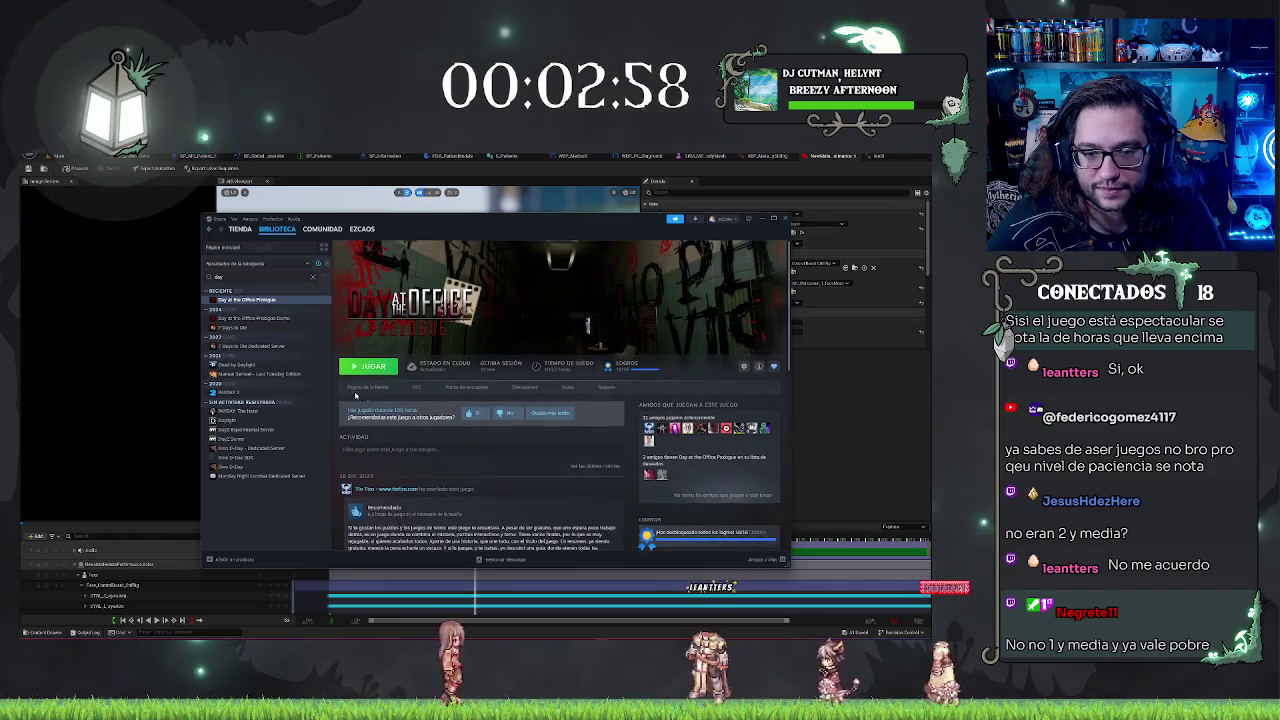
{"action": "left_click", "coordinate": [362, 386]}
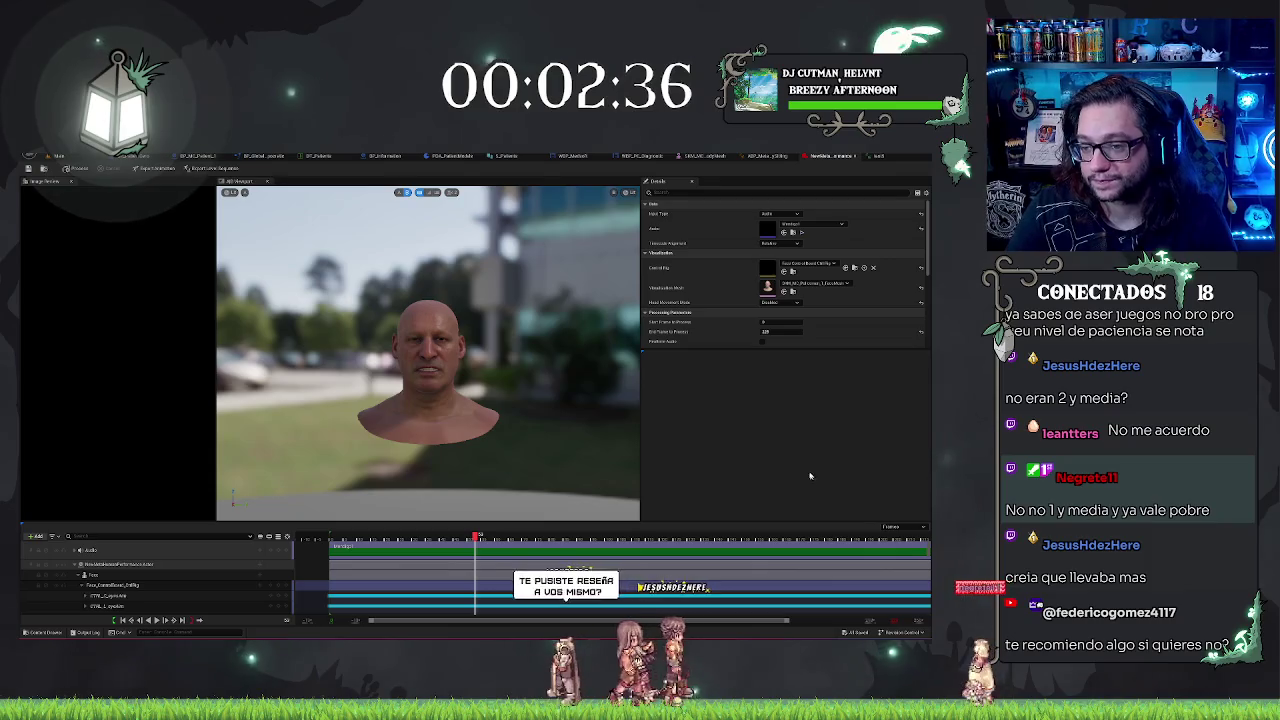
- Scroll the CTRL_ curve rows, select Face_ControlBoard_CtrlRig, and collapse the Face folder
{"action": "scroll", "coordinate": [250, 592], "scroll_direction": "down", "scroll_amount": 5}
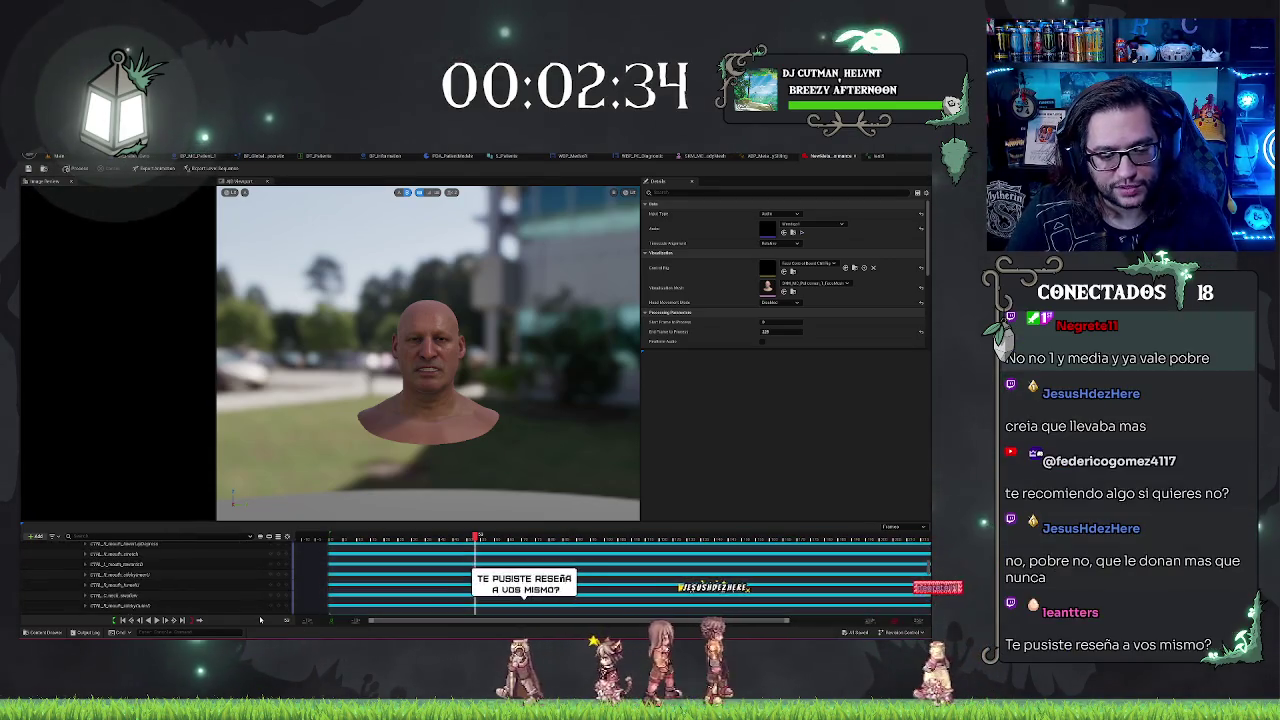
{"action": "scroll", "coordinate": [250, 592], "scroll_direction": "down", "scroll_amount": 8}
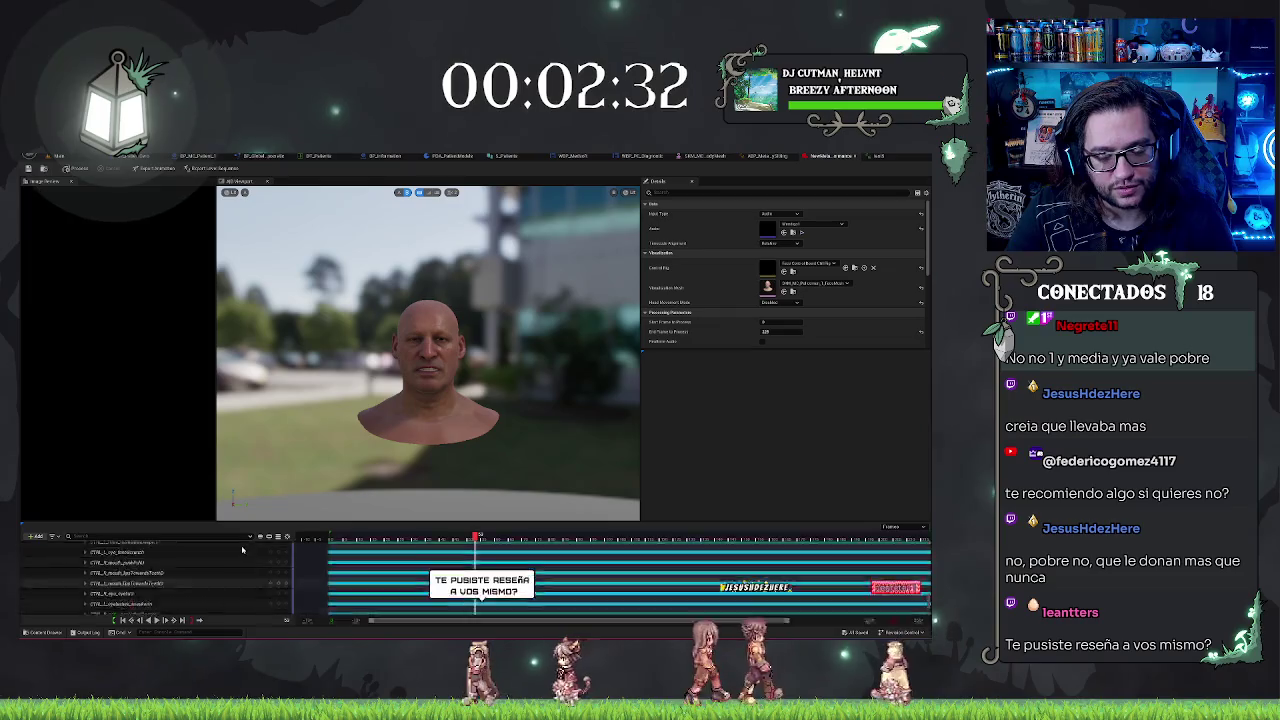
{"action": "scroll", "coordinate": [251, 568], "scroll_direction": "up", "scroll_amount": 15}
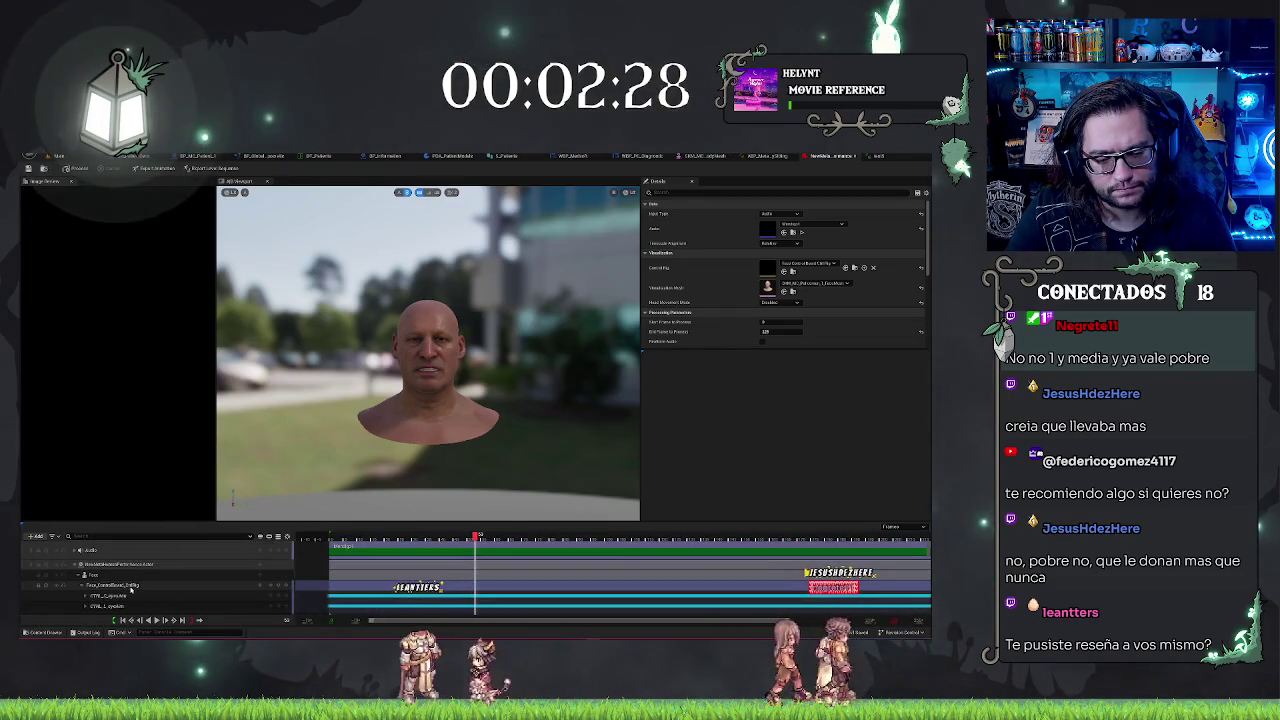
{"action": "left_click", "coordinate": [131, 586]}
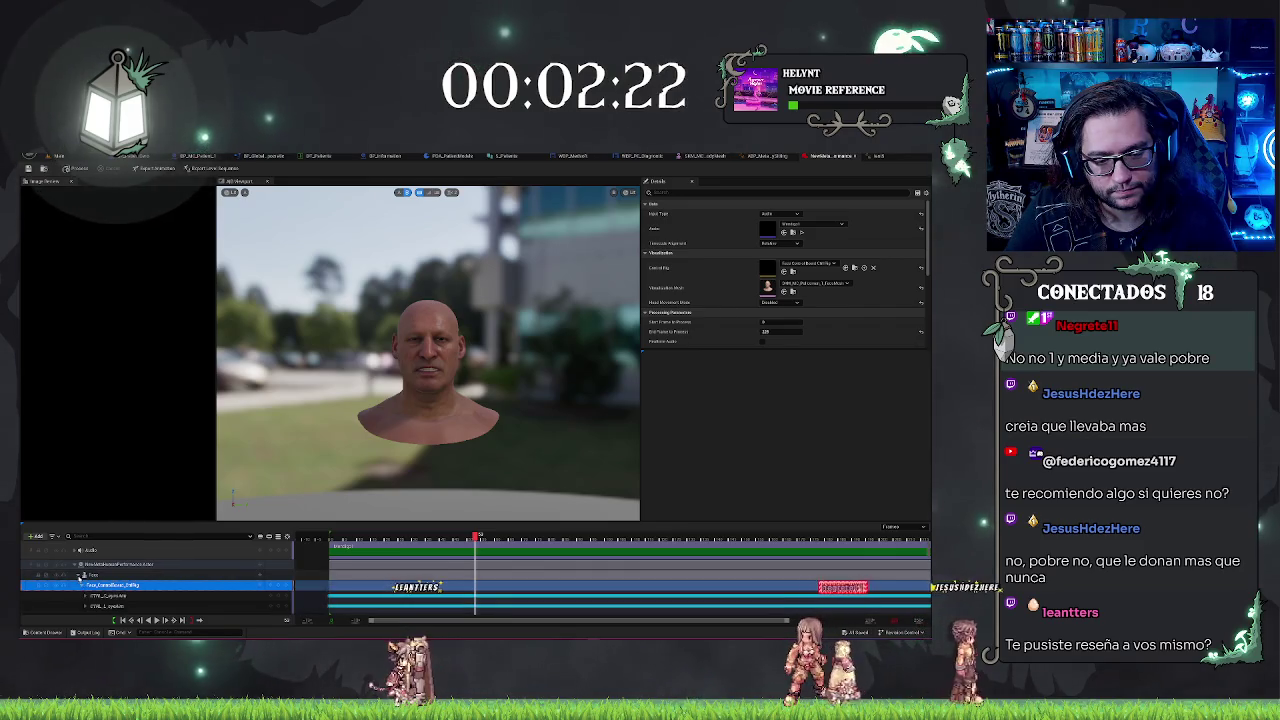
{"action": "left_click", "coordinate": [84, 575]}
{"action": "left_click", "coordinate": [91, 565]}
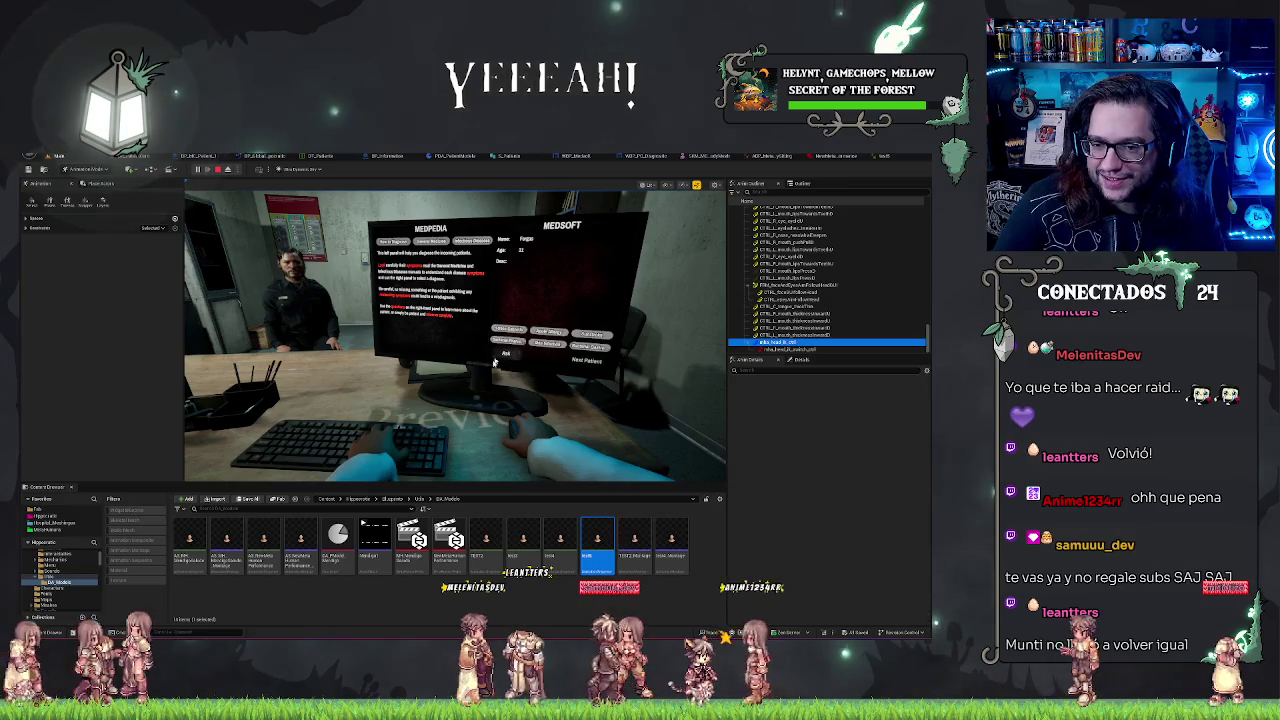
- End the hospital play test with F8 and return to the editor viewport
{"action": "key", "text": "F8"}
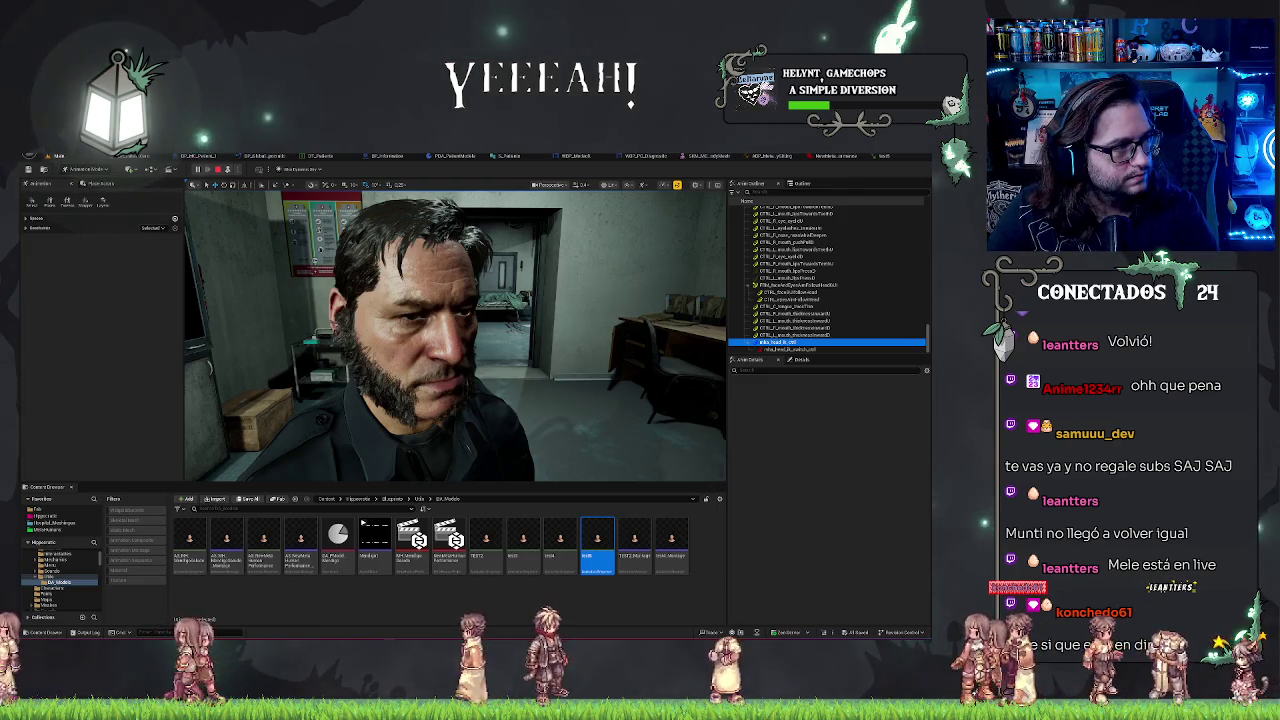
- Switch from Unreal Engine to the web browser showing another streamer's Twitch channel
{"action": "key", "text": "alt+Tab"}
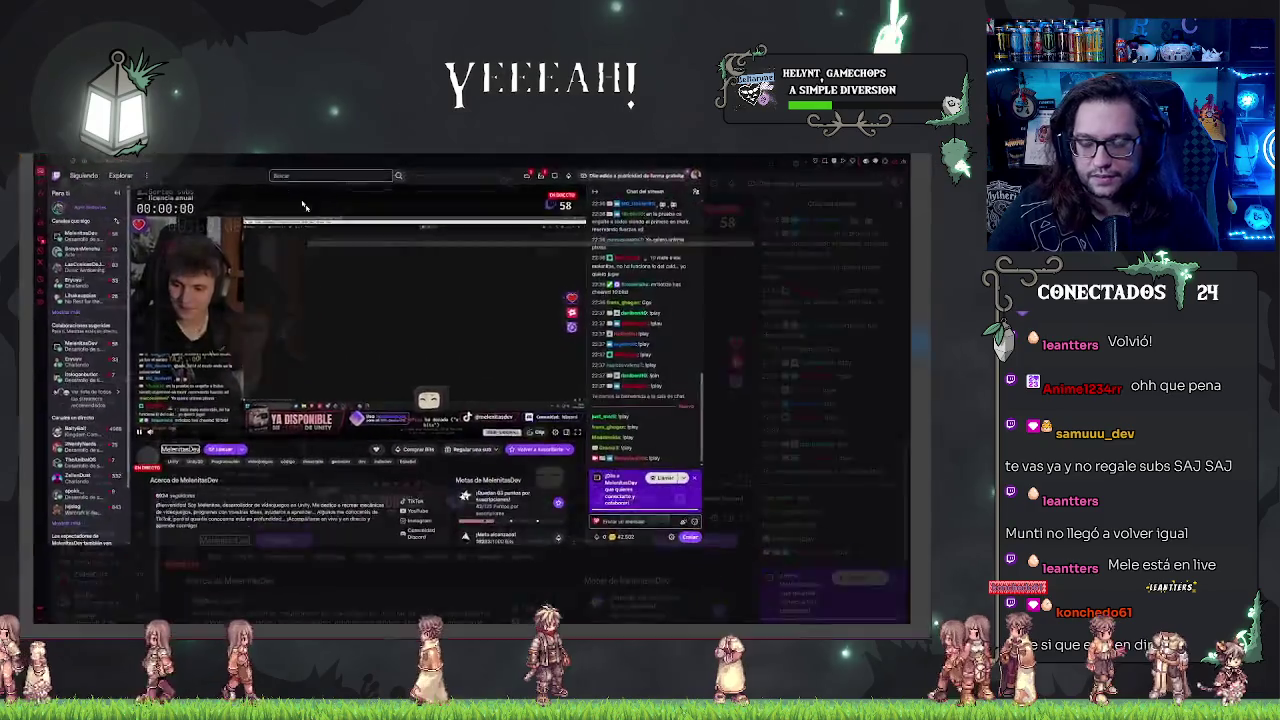